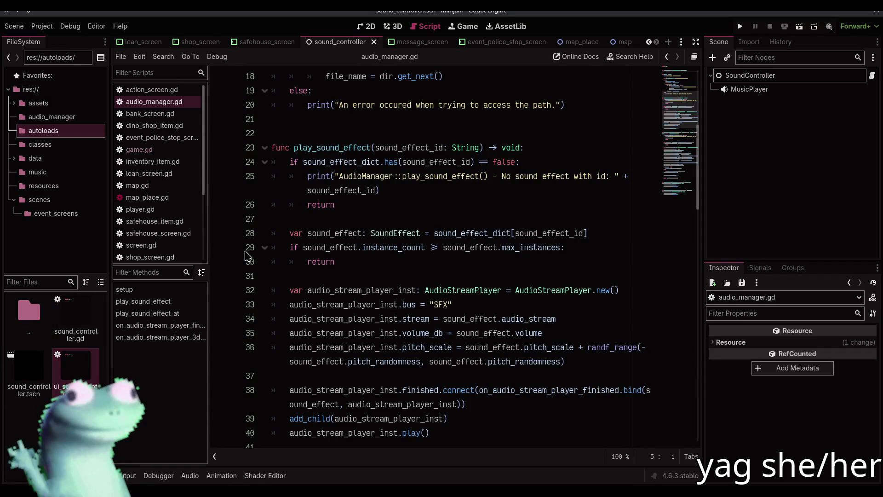
Step: Delete ui_sound_controller.gd and review the autoloads in Project Settings
key("Delete")
key("Return")
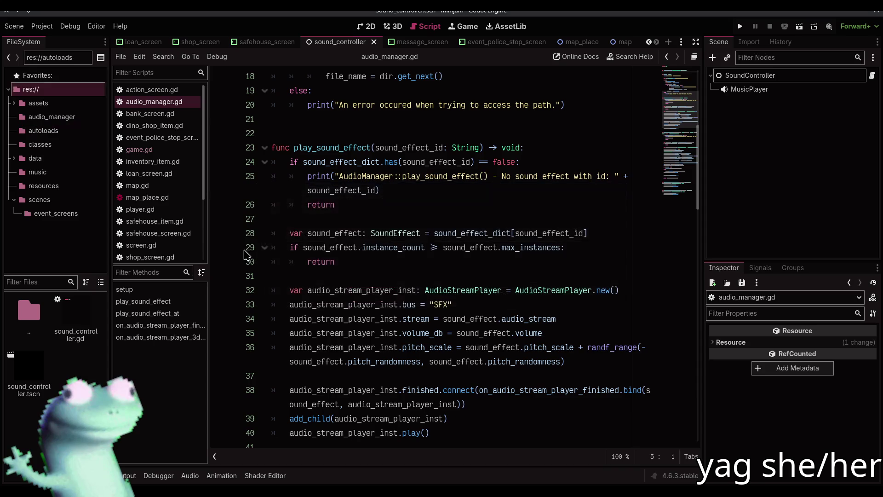
left_click(42, 26)
left_click(69, 56)
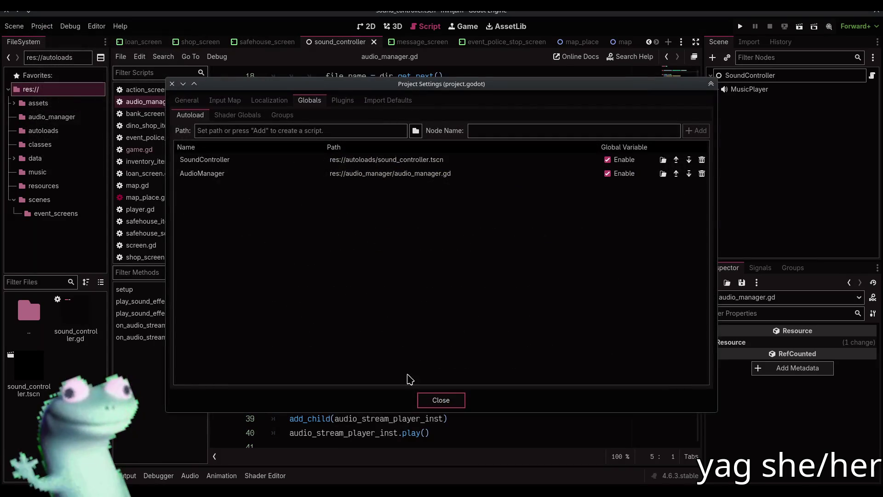
left_click(441, 400)
Step: Create a Node-based script named ui_sound_component.gd in the classes folder
double_click(76, 366)
right_click(106, 391)
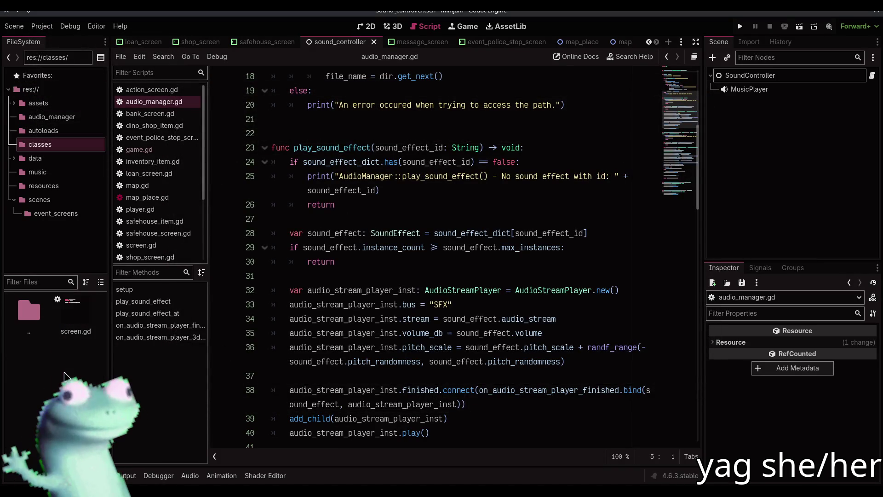
left_click(152, 421)
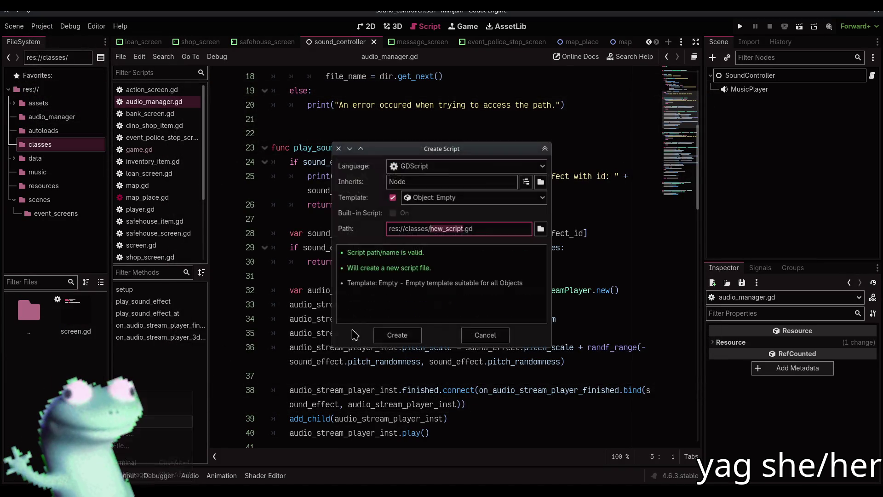
double_click(411, 181)
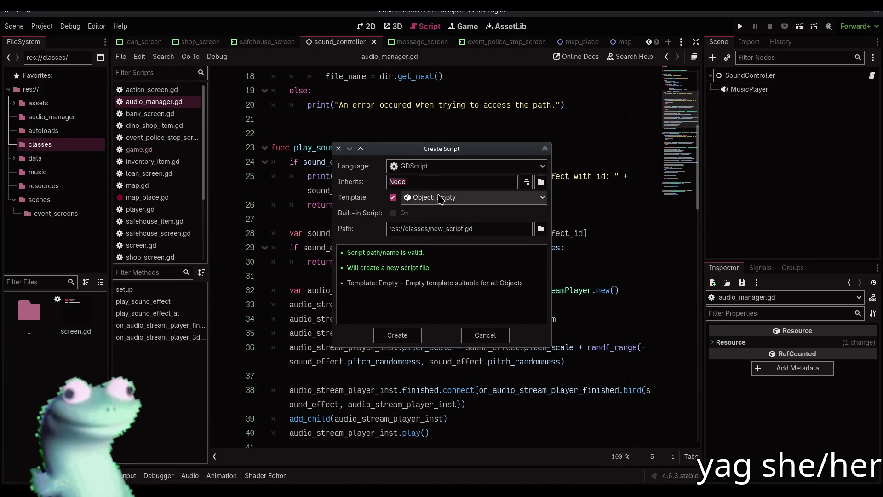
double_click(446, 229)
type("ui")
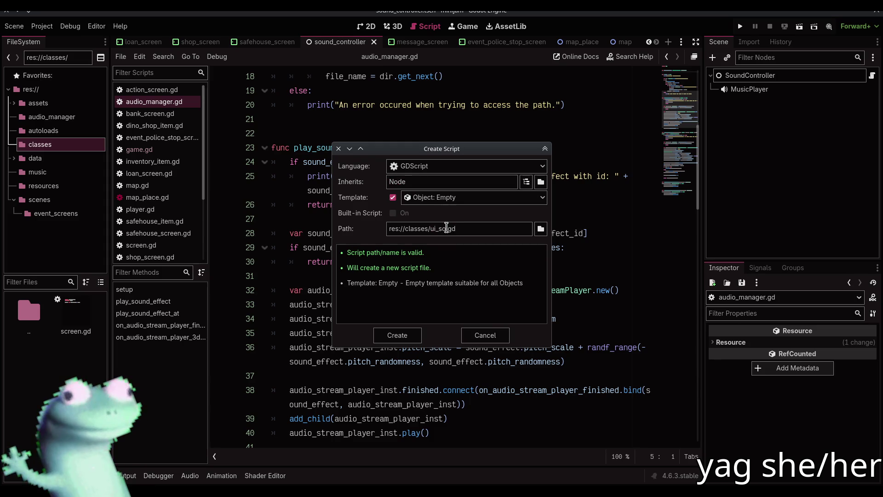
type("t")
key("Return")
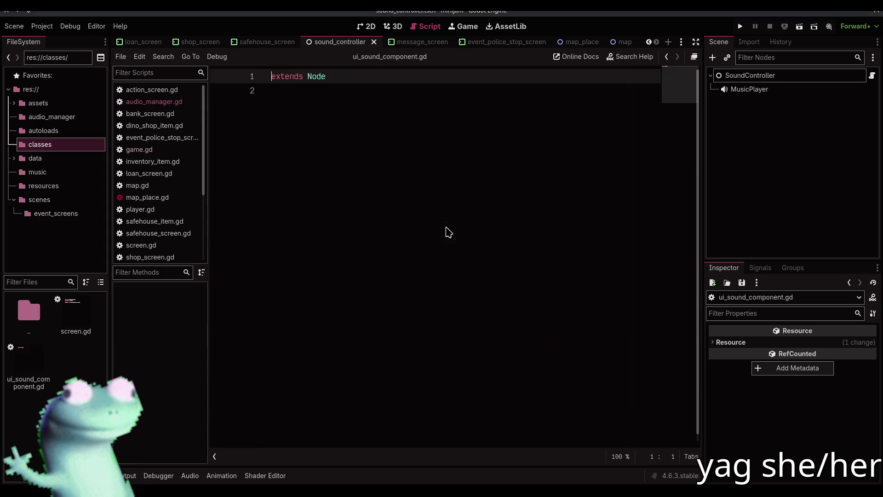
Step: Add class_name UISoundComponent on line two and save
left_click(346, 199)
type("name UISoundCom")
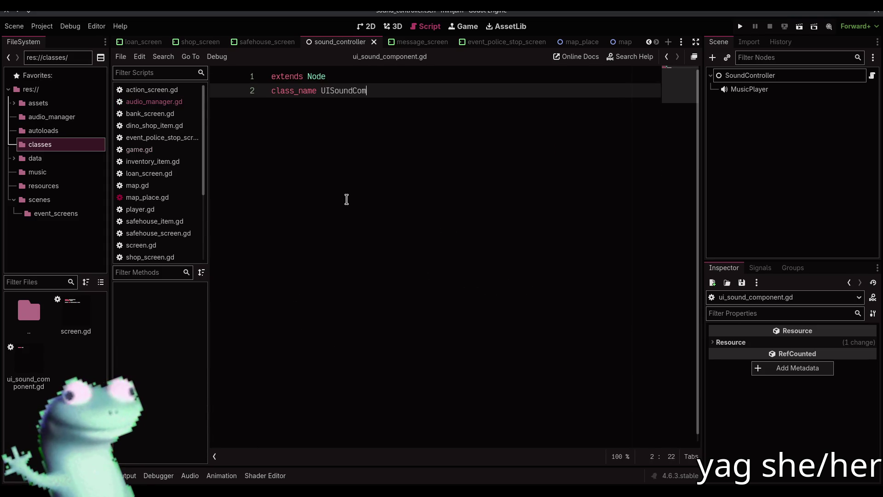
type("ponent")
key("ctrl+s")
key("Return")
key("Return")
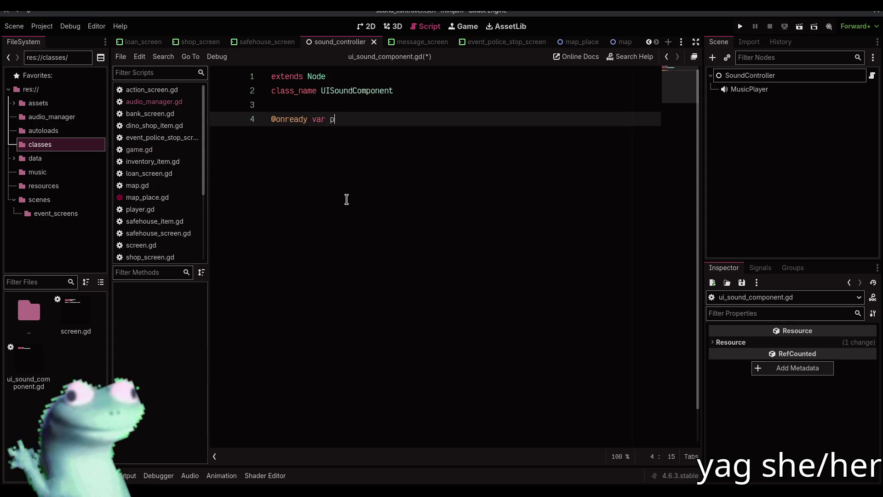
key("BackSpace")
type("arent := get_paren")
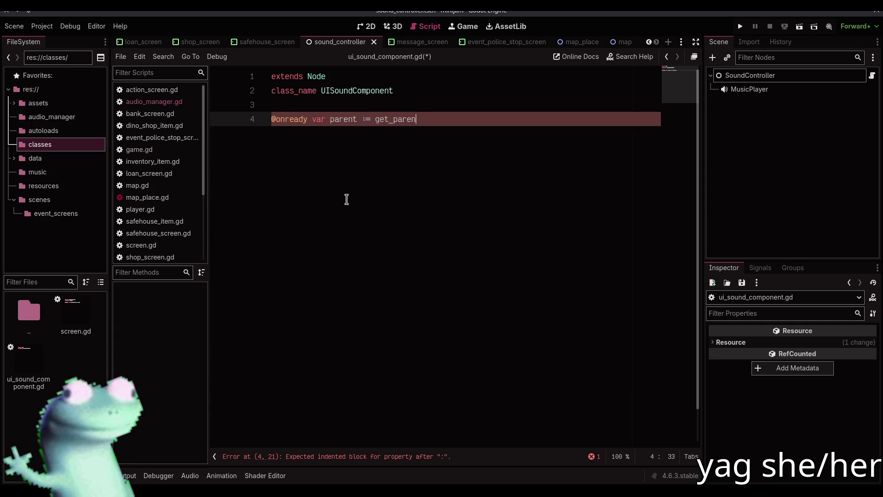
type("t()")
key("ctrl+s")
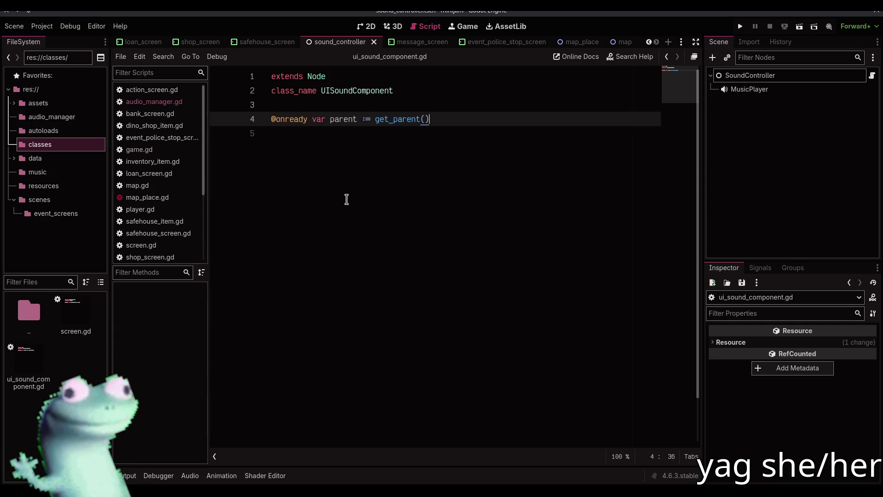
key("Return")
key("Return")
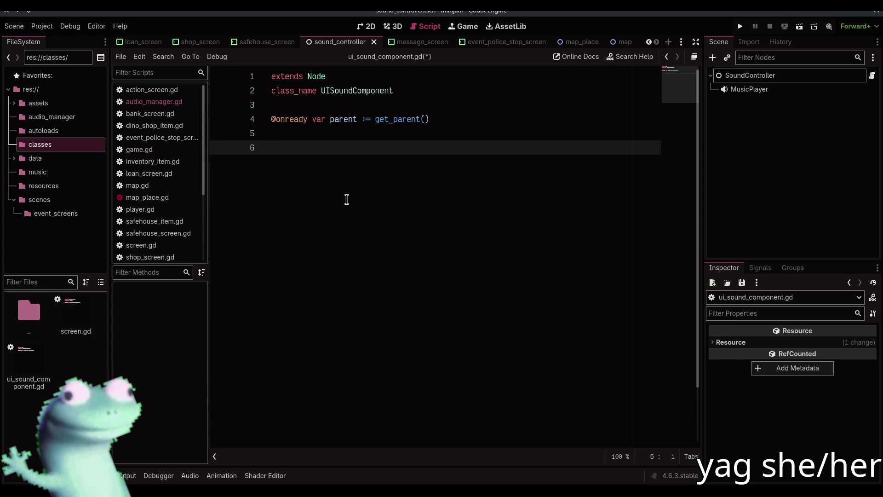
type("signal")
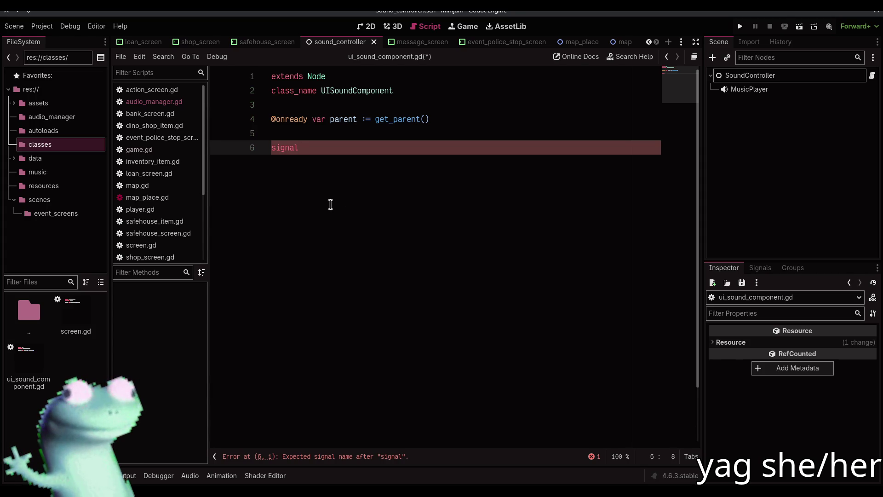
left_click(14, 103)
Step: Open assets/audio/sound_effects and preview click.wav and egg_break.wav
left_click(33, 117)
double_click(76, 308)
scroll(79, 310, "down", 1)
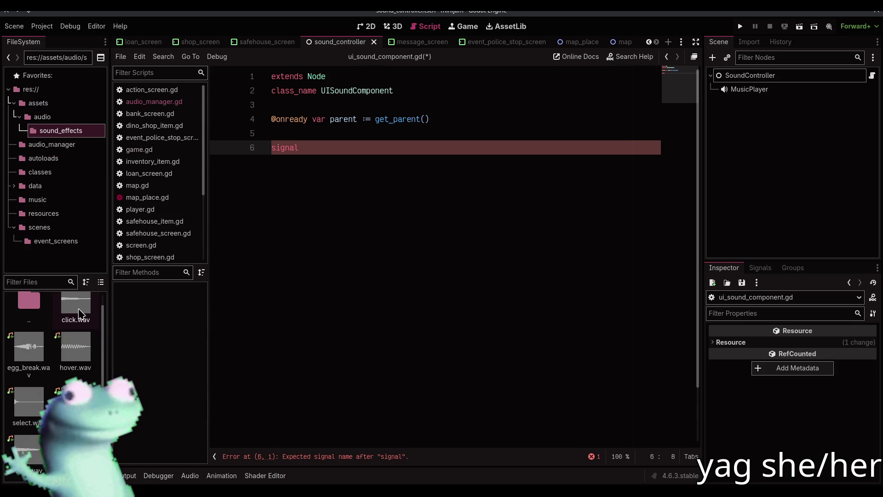
left_click(77, 309)
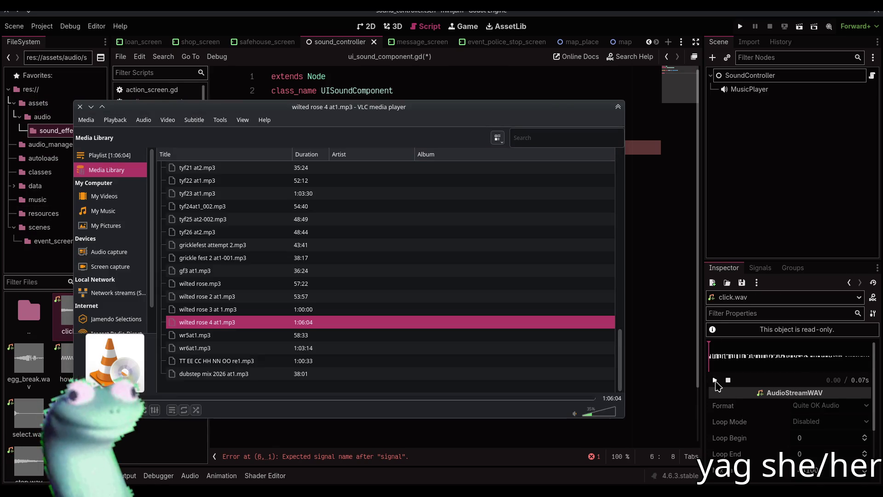
left_click(716, 384)
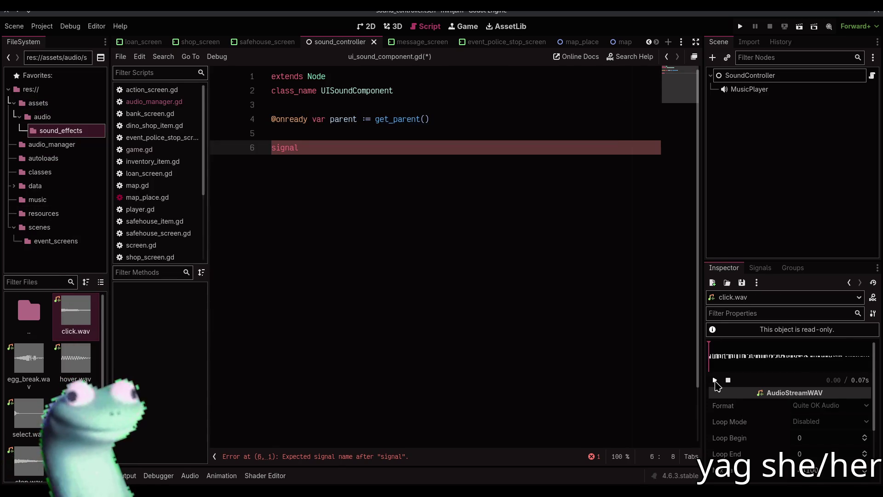
left_click(29, 358)
left_click(716, 381)
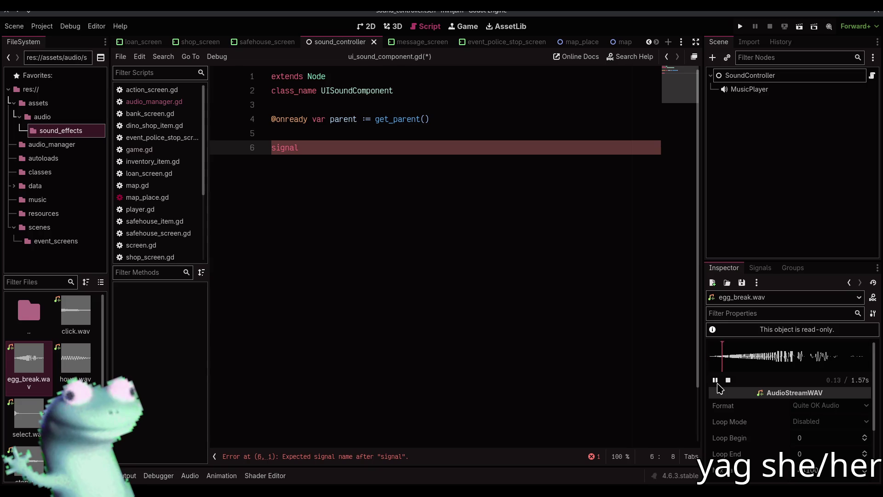
Step: Preview the hover, select, sell and step sound effects
left_click(75, 359)
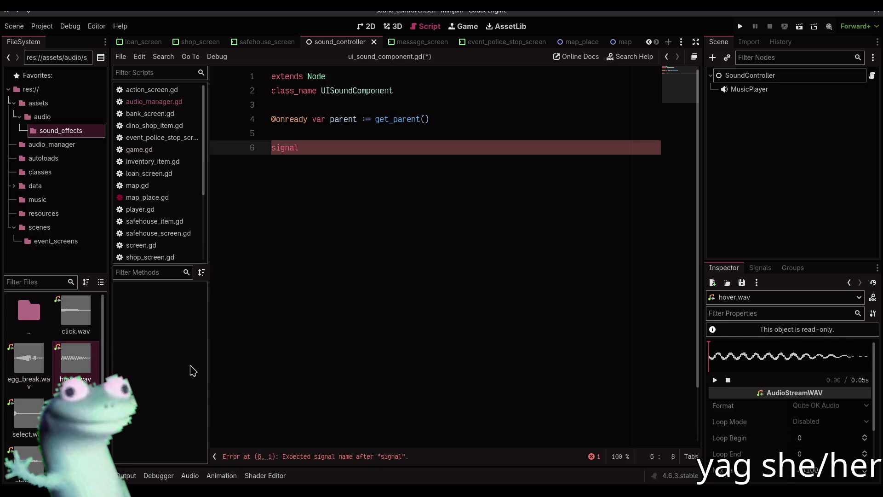
key("Right")
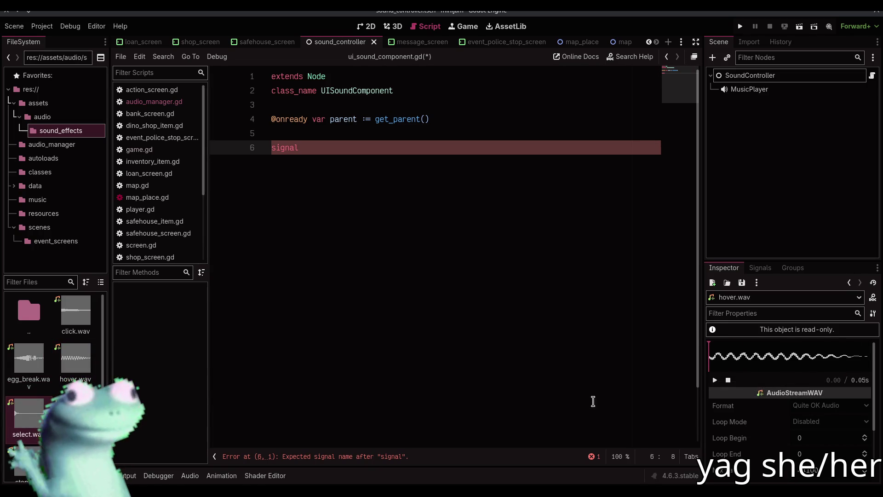
left_click(713, 380)
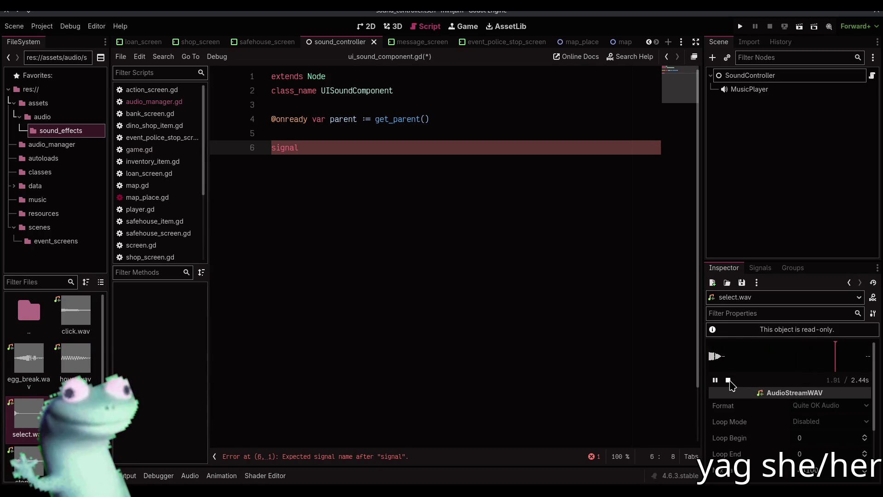
left_click(715, 380)
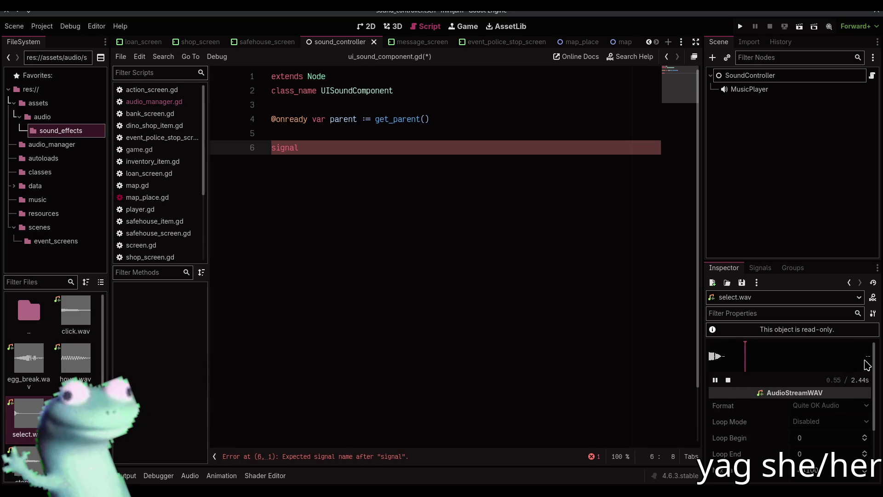
left_click(727, 381)
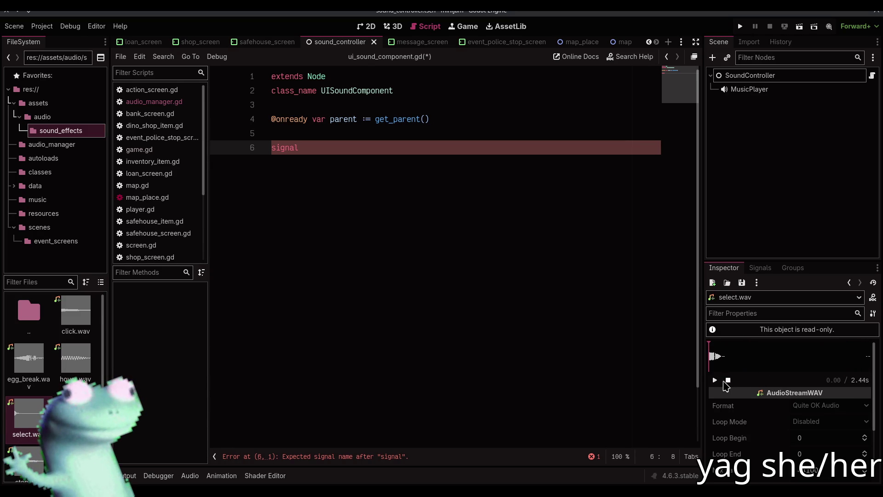
key("Right")
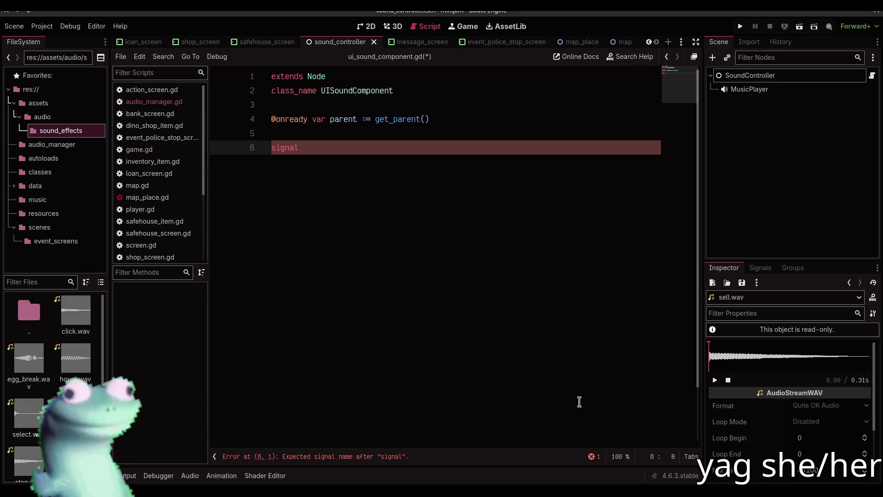
key("Right")
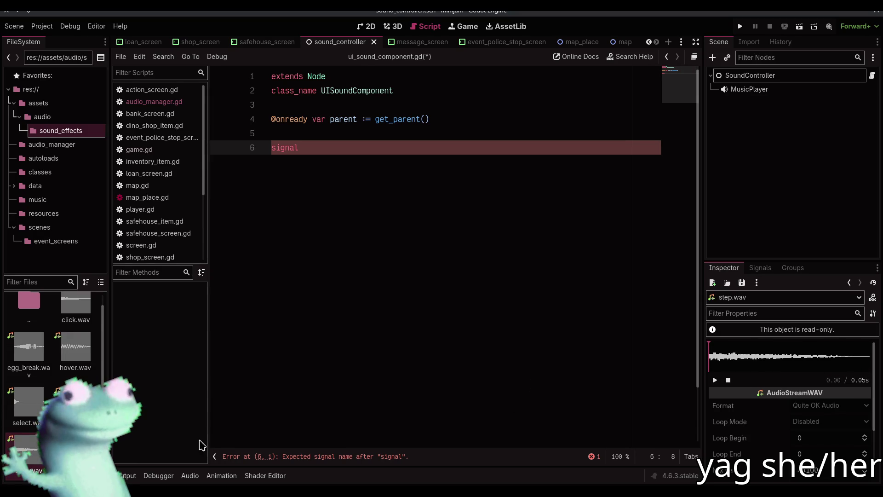
left_click(715, 380)
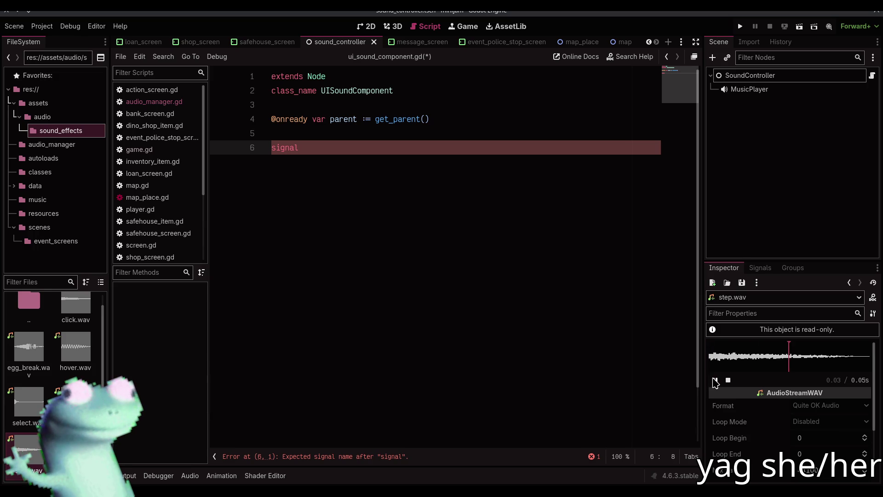
Step: Replay select.wav, then reselect click.wav and hover.wav
mouse_move(87, 380)
left_click(27, 405)
left_click(714, 380)
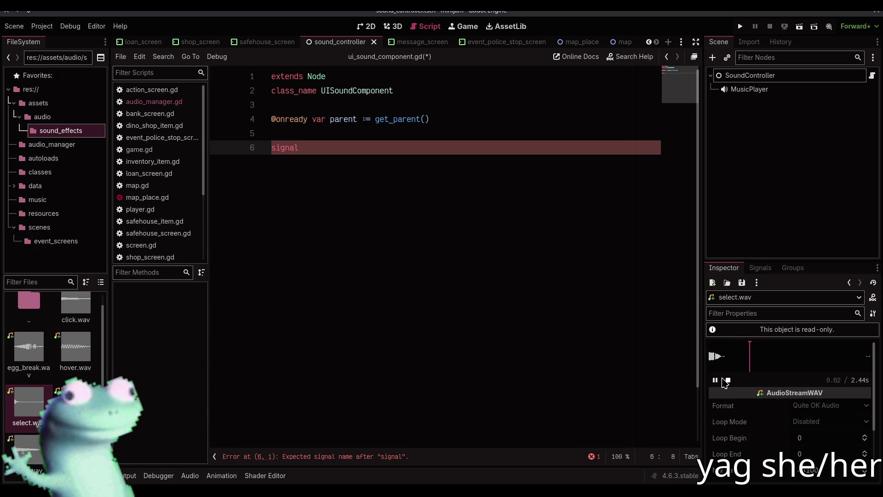
left_click(715, 380)
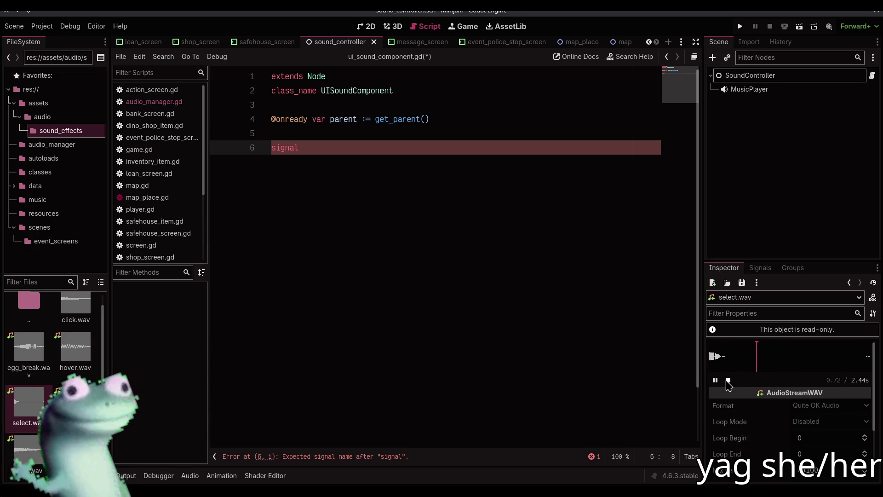
left_click(728, 380)
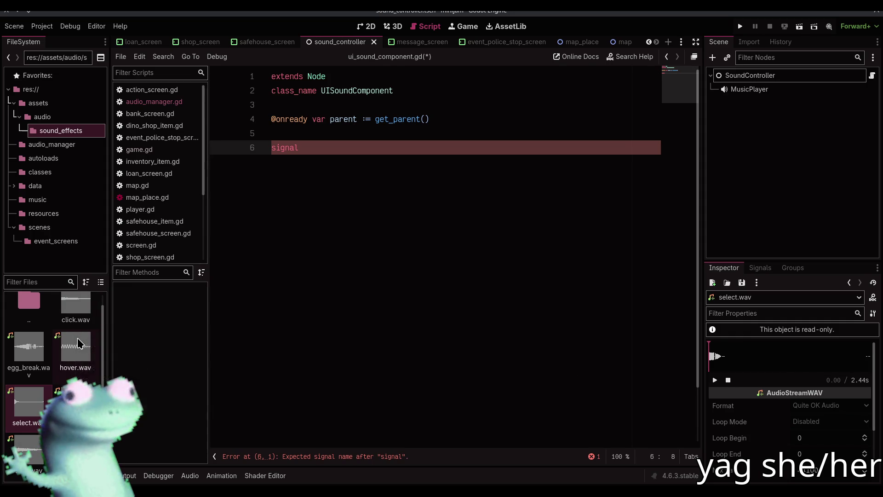
mouse_move(78, 339)
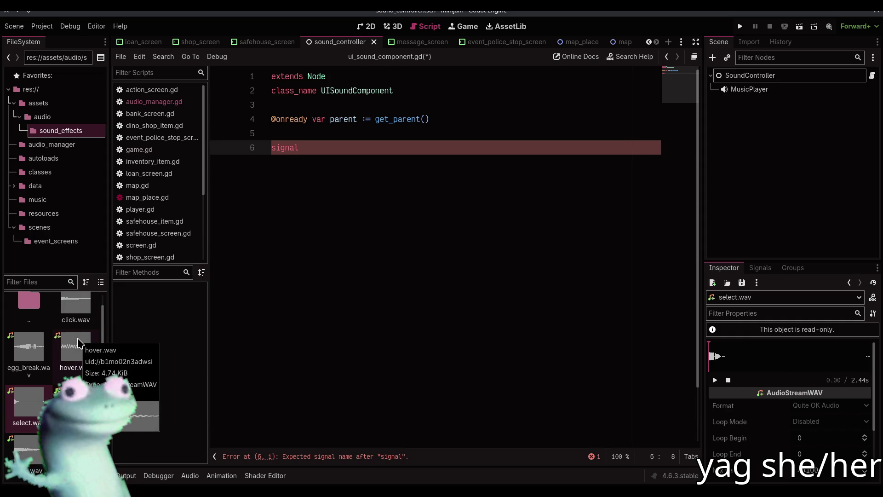
left_click(76, 308)
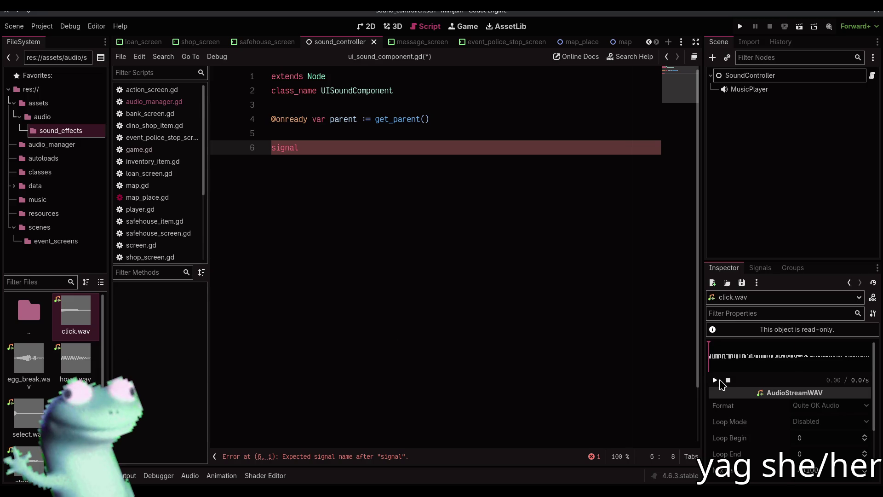
left_click(85, 368)
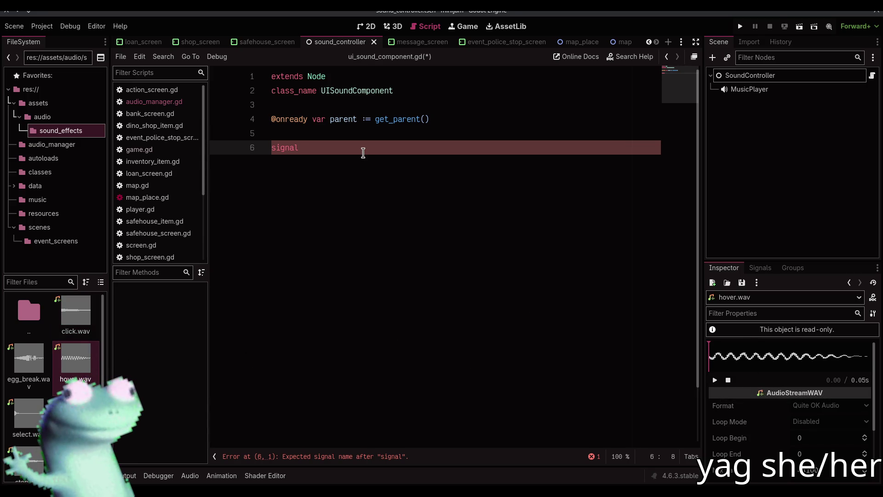
Step: Declare the button_hover() and button_click() signals and save
type("button_hov")
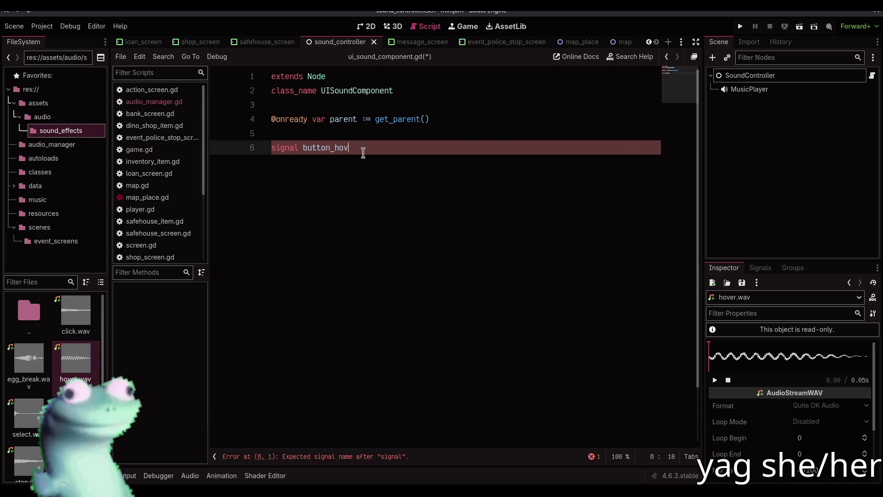
type("er()")
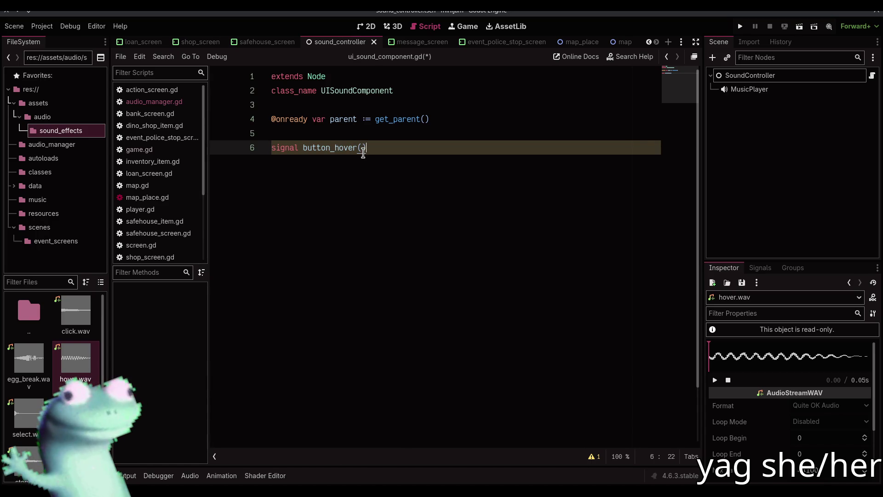
key("Return")
type("signal button_click(")
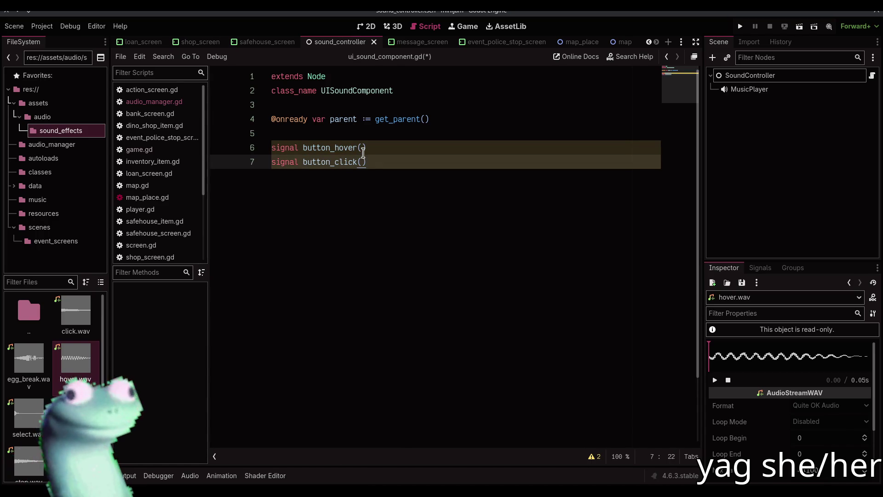
key("ctrl+s")
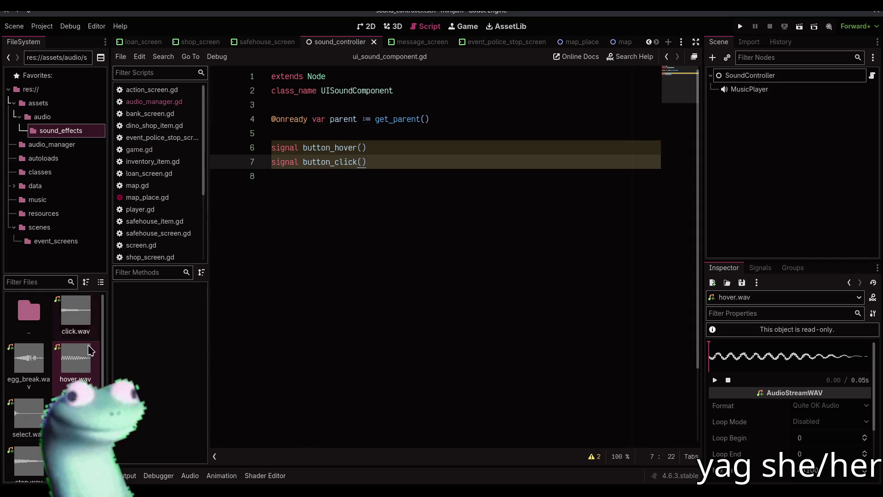
Step: Start a new func declaration below the signals
left_click(394, 192)
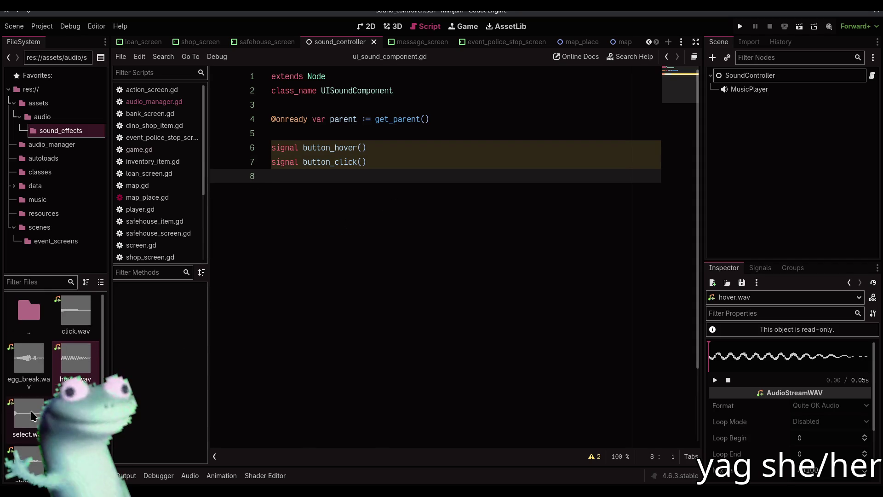
key("alt+Tab")
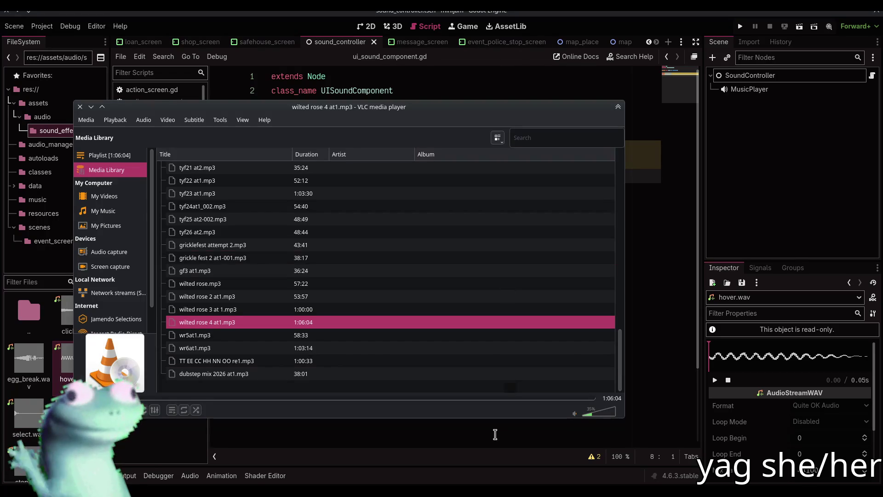
key("alt+Tab")
key("Return")
key("Return")
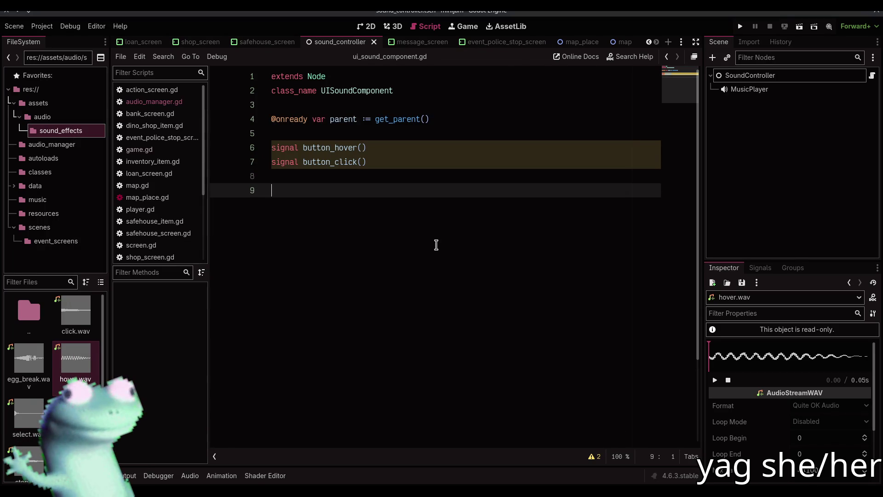
type("func")
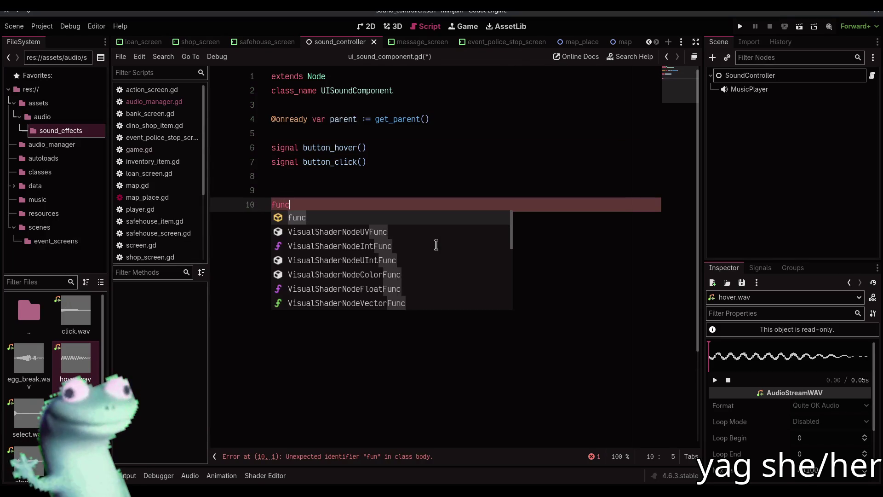
key("alt+Tab")
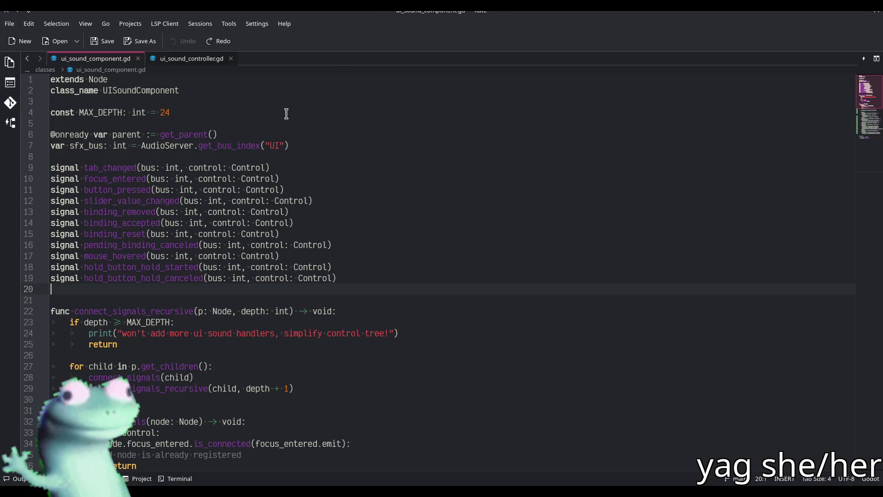
Step: Review connect_signals_recursive in Kate's reference script and copy the const MAX_DEPTH line
scroll(163, 278, "down", 3)
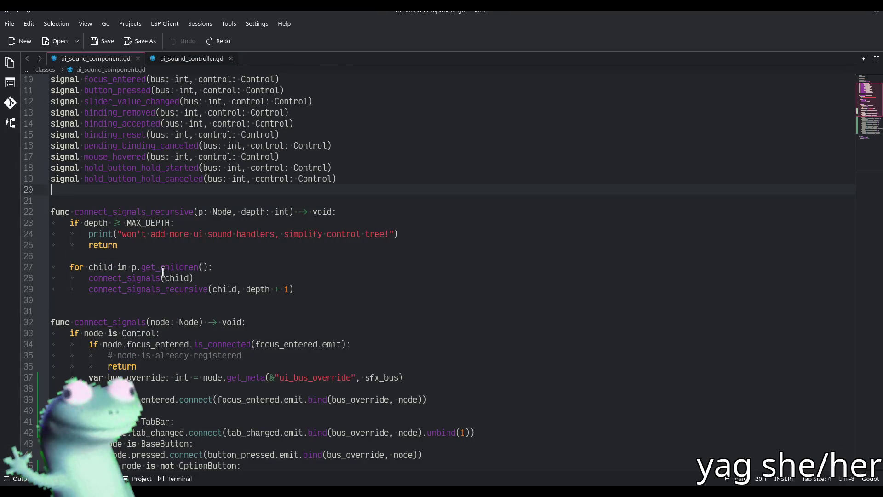
double_click(158, 212)
scroll(159, 211, "down", 2)
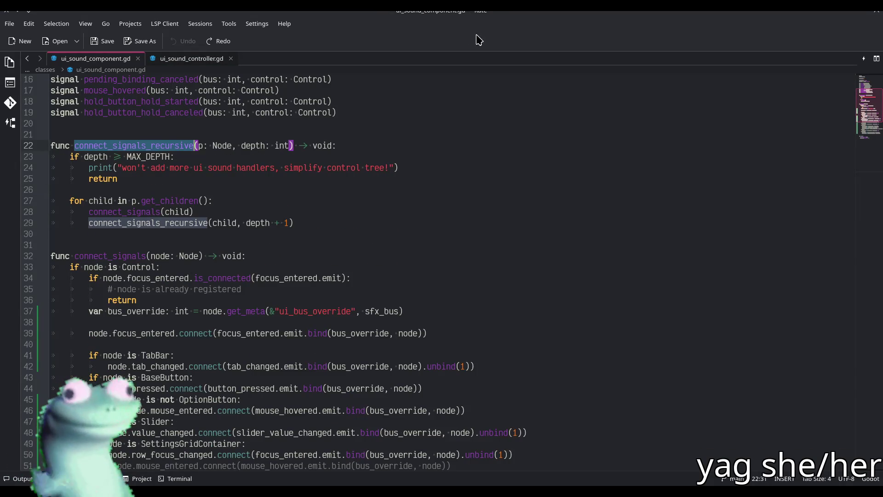
scroll(131, 253, "down", 7)
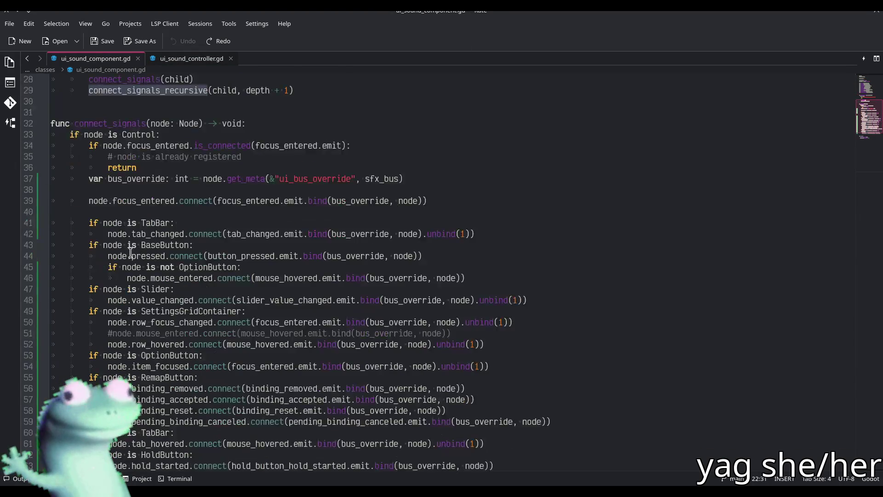
scroll(131, 252, "up", 4)
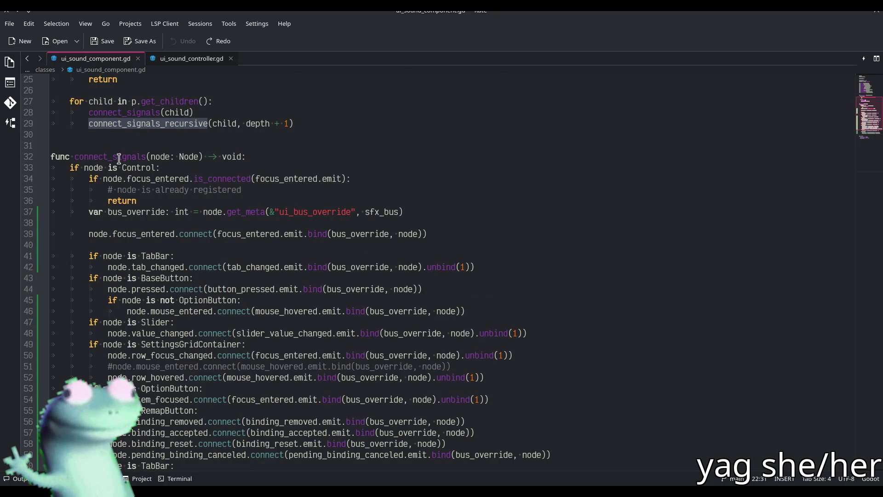
scroll(118, 159, "up", 1)
scroll(120, 185, "up", 1)
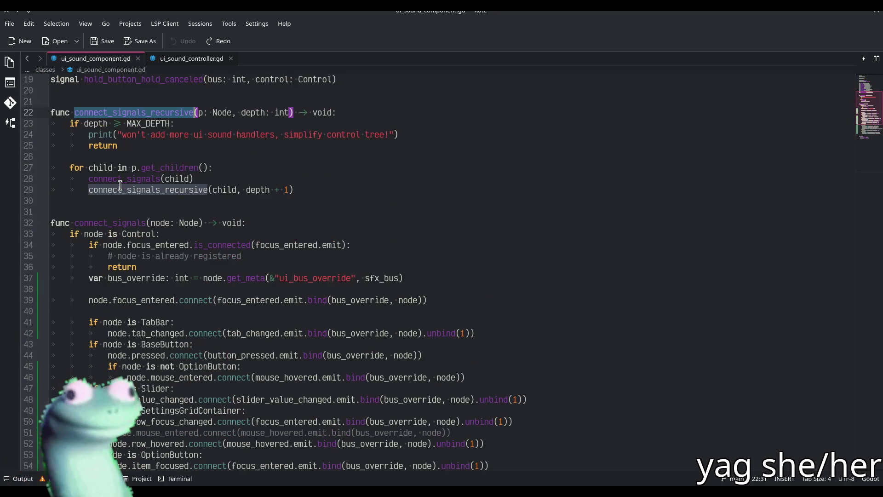
left_click_drag(305, 189, 247, 174)
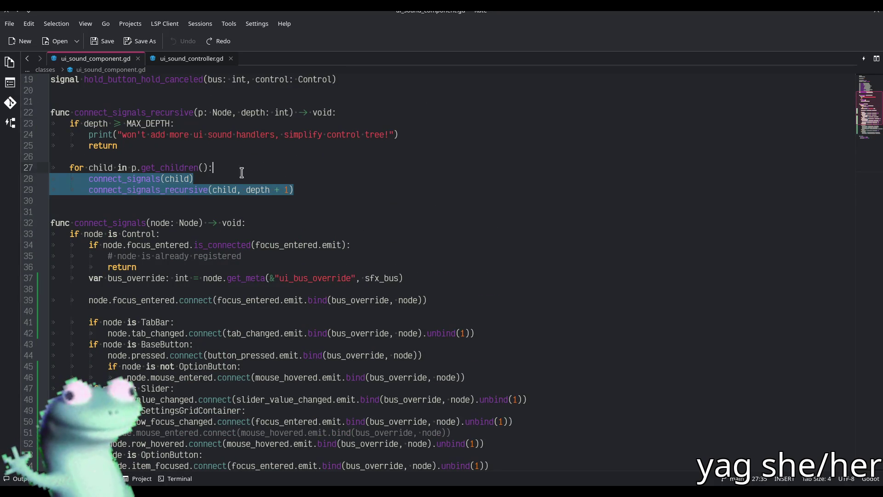
scroll(221, 182, "up", 6)
left_click_drag(189, 112, 50, 113)
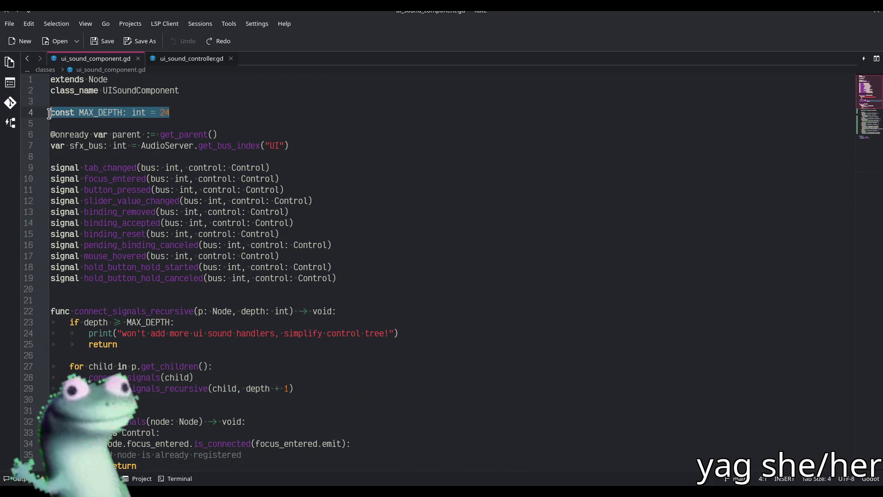
key("alt+Tab")
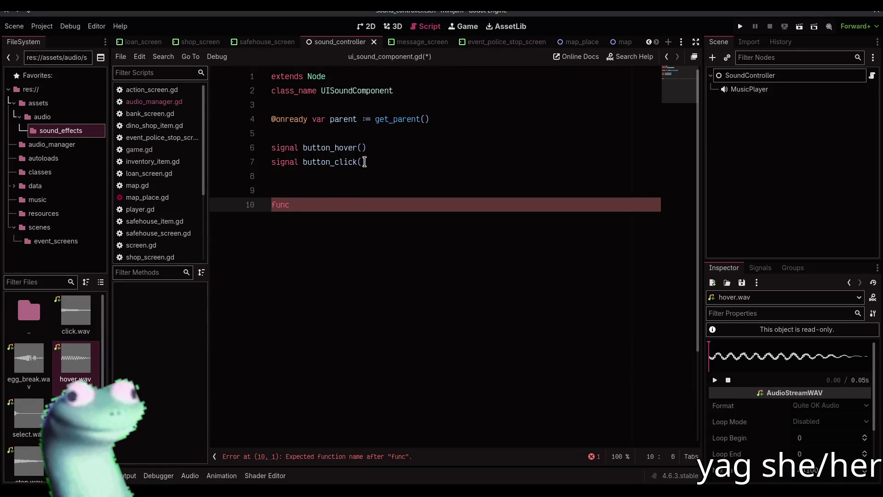
Step: Paste const MAX_DEPTH = 24 and move it up beside class_name
left_click(341, 187)
type("const MAX_DEPTH: int = 24")
key("alt+Up")
key("alt+Up")
key("alt+Up")
key("alt+Up")
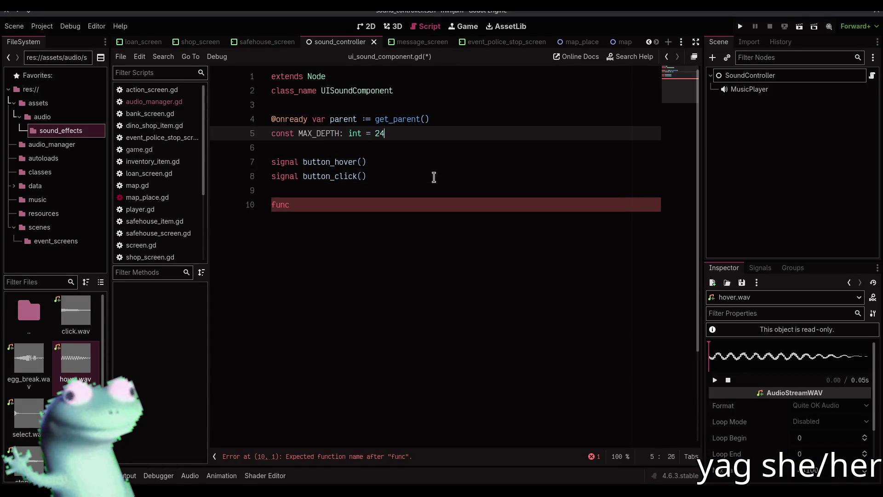
key("Return")
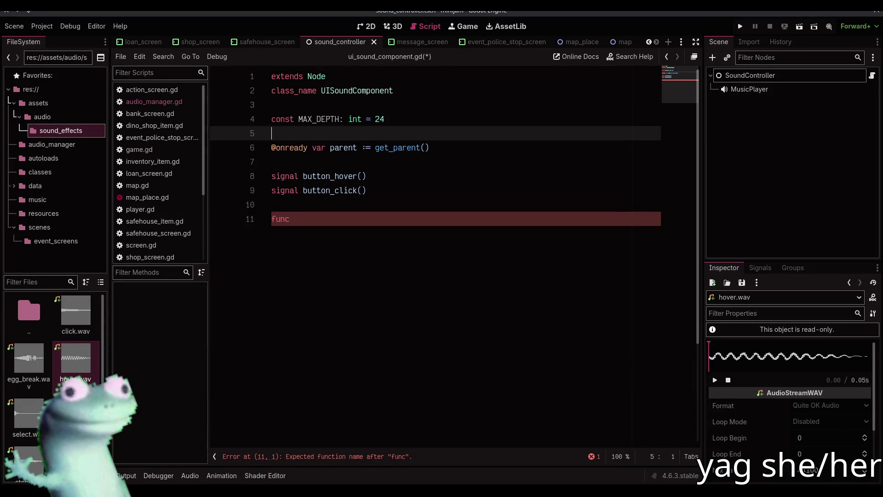
Step: Copy connect_signals_recursive from Kate and paste it over the unfinished func line
key("alt+Tab")
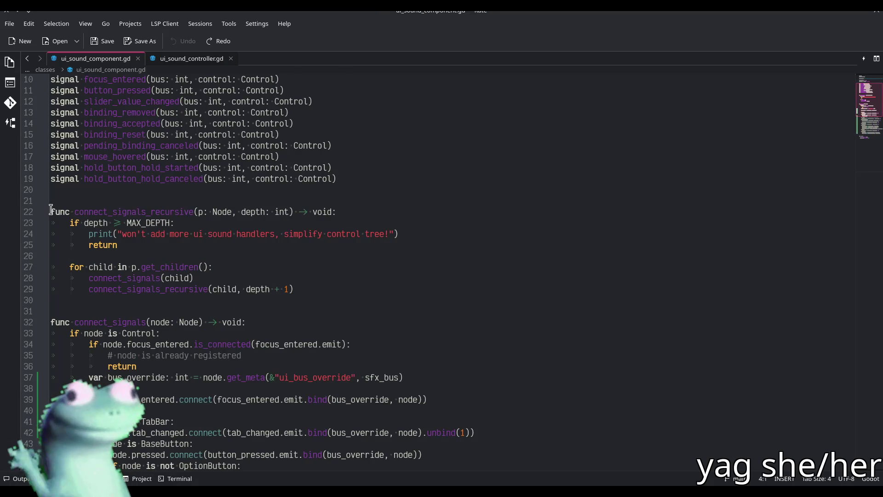
left_click_drag(51, 209, 325, 282)
key("ctrl+c")
key("alt+Tab")
left_click_drag(311, 221, 234, 219)
key("ctrl+v")
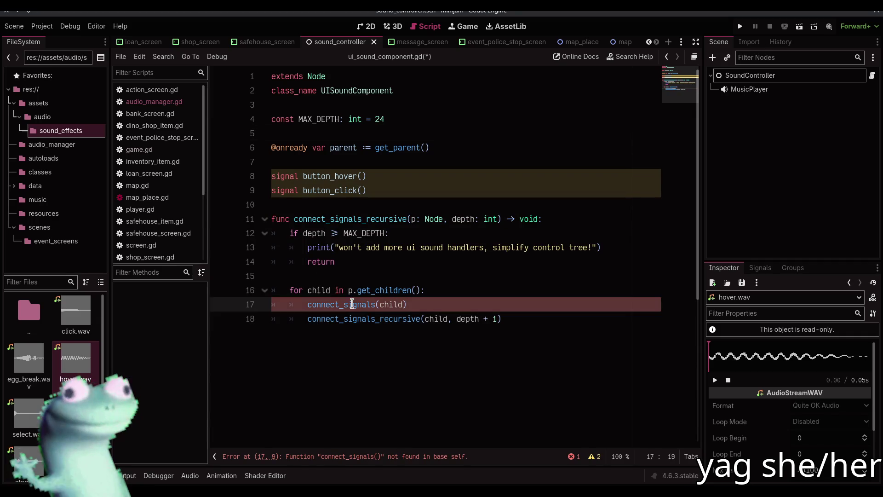
Step: Copy the opening lines of connect_signals from the Kate reference script
key("alt+Tab")
scroll(58, 242, "down", 2)
left_click_drag(50, 256, 188, 298)
key("alt+Tab")
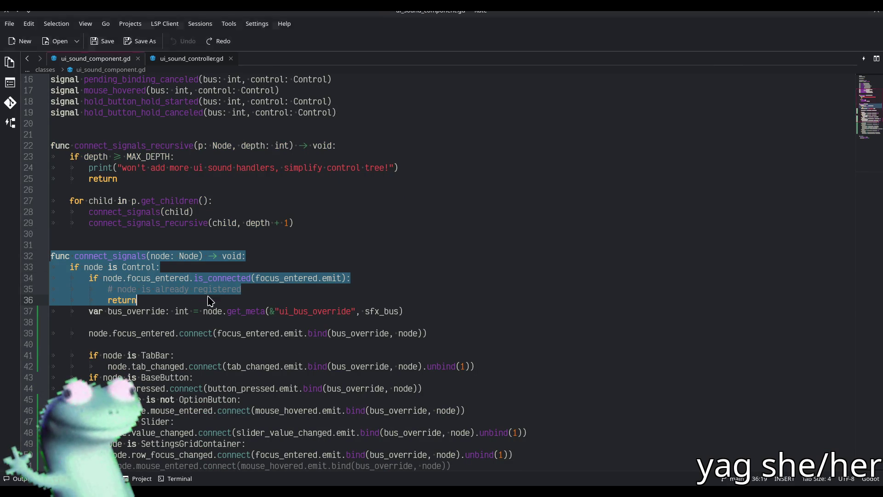
Step: Paste connect_signals, change its check to mouse_entered connected to button_hover, and save
key("Return")
type("func connect_signals(node: Node) -> void: \tif node is Control: \t\tif node.focus_entered.is_connected(focus_entered.emit): \t\t\t# node is already registered \t\t\treturn")
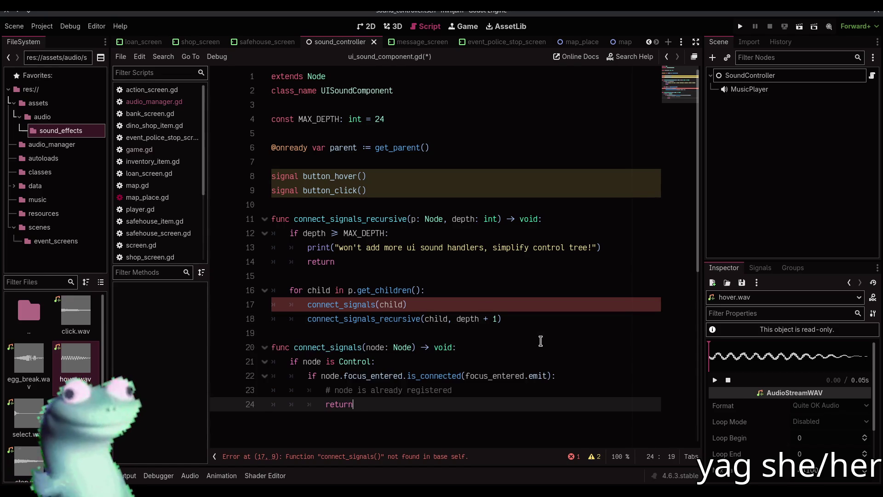
left_click(357, 375)
double_click(357, 376)
key("alt+Tab")
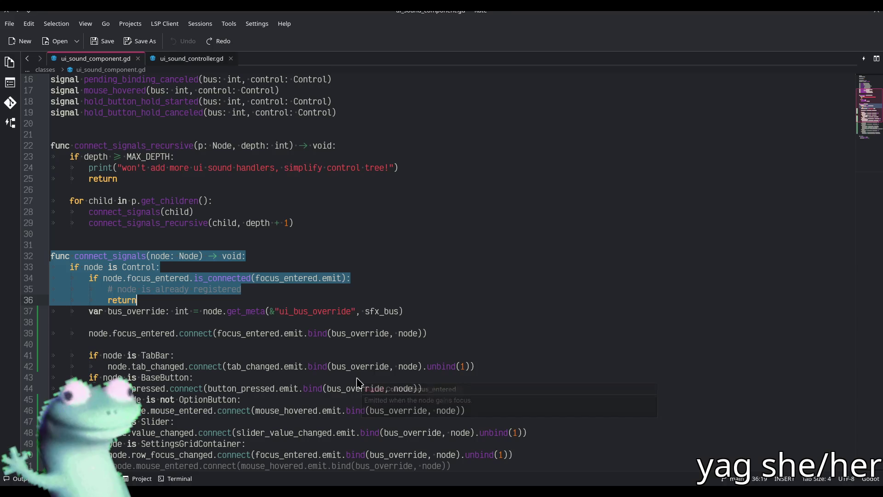
key("alt+Tab")
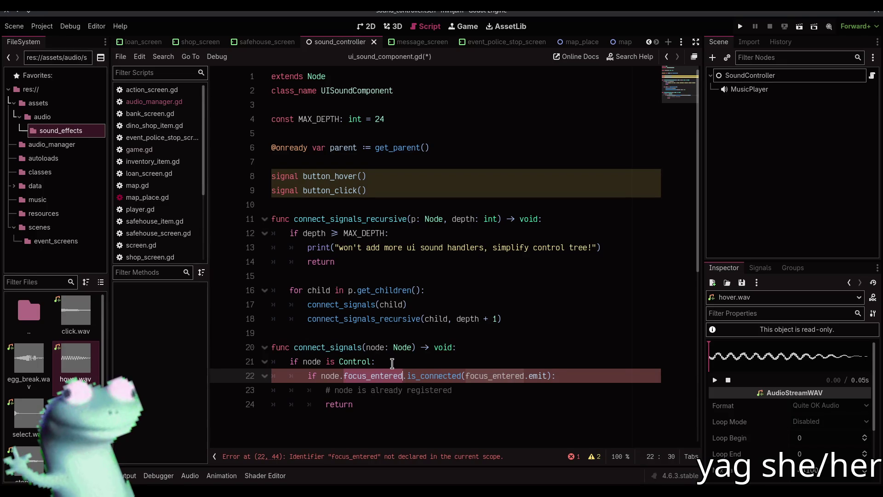
type("mouse_ent")
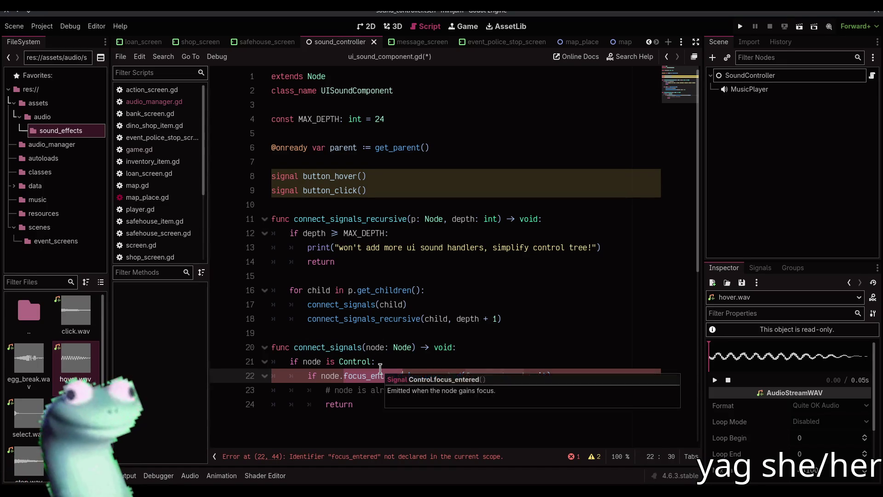
type("ered.is_connected(")
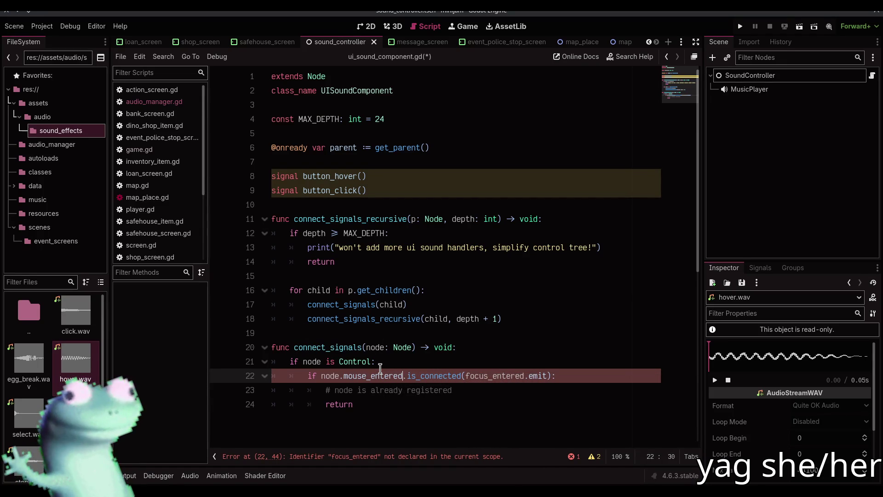
double_click(506, 375)
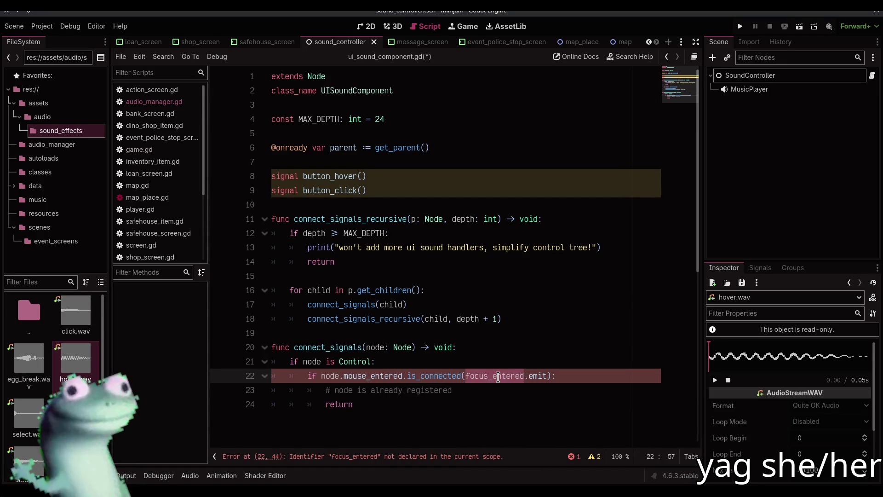
type("button_hov")
key("Return")
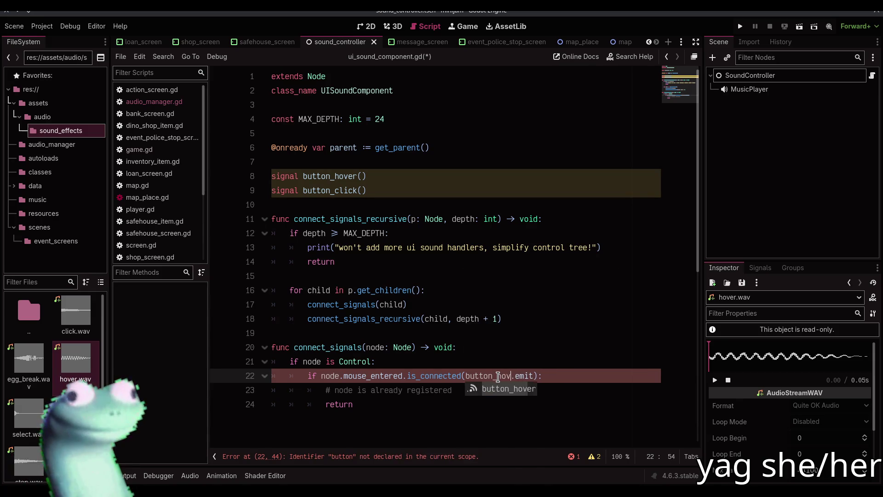
key("ctrl+s")
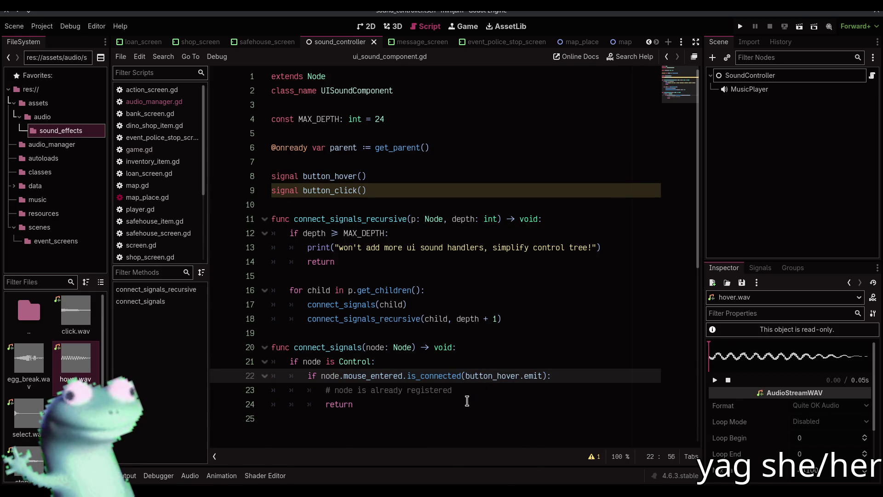
Step: Add an 'if node is BaseButton:' check line to connect_signals
left_click(462, 404)
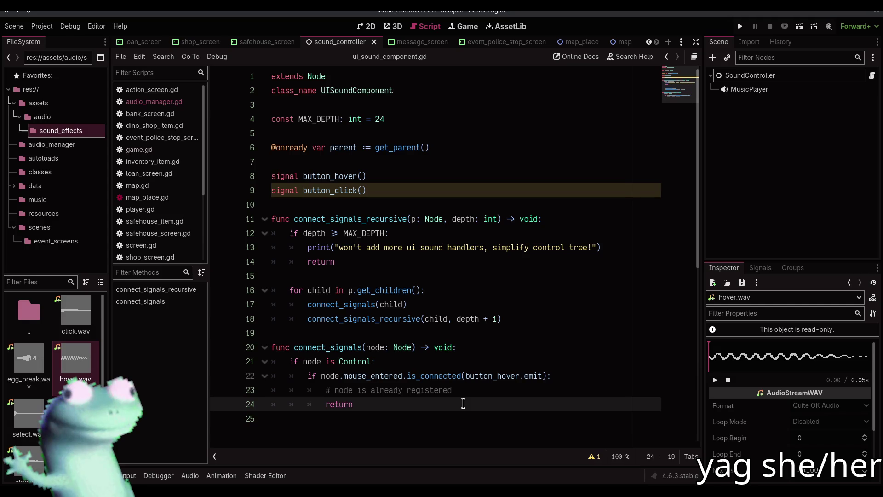
key("Return")
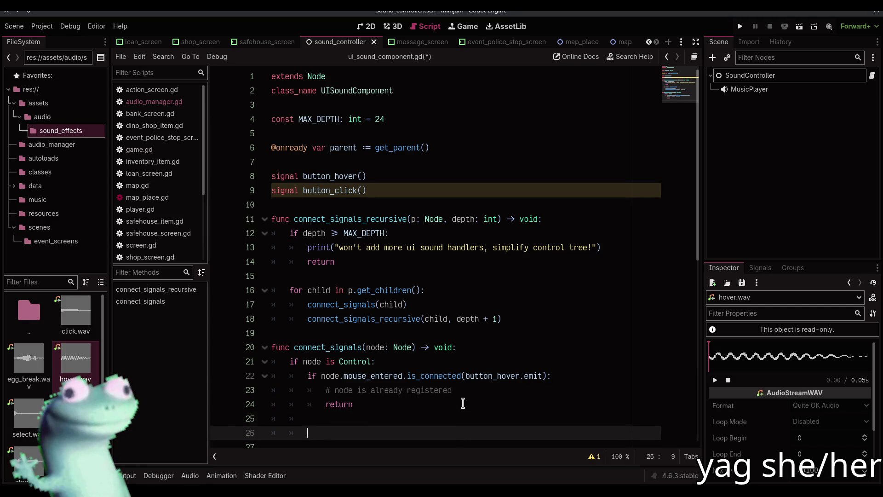
key("alt+Tab")
scroll(457, 372, "down", 2)
key("alt+Tab")
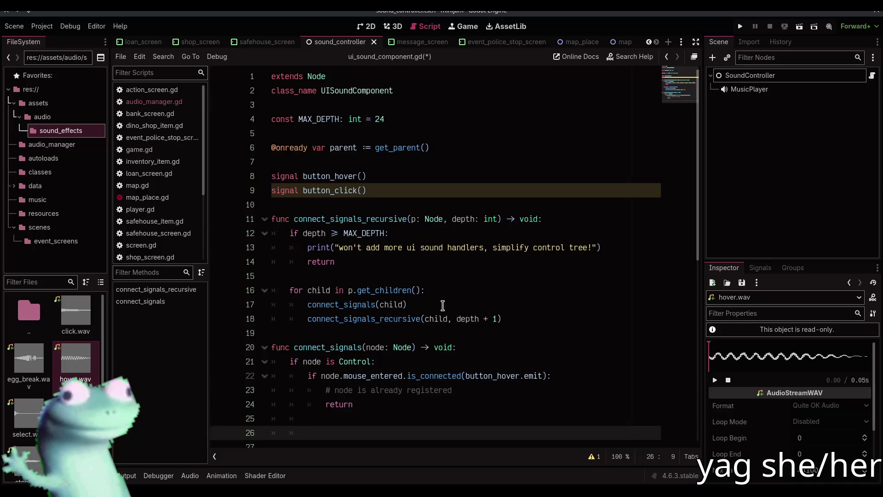
key("Return")
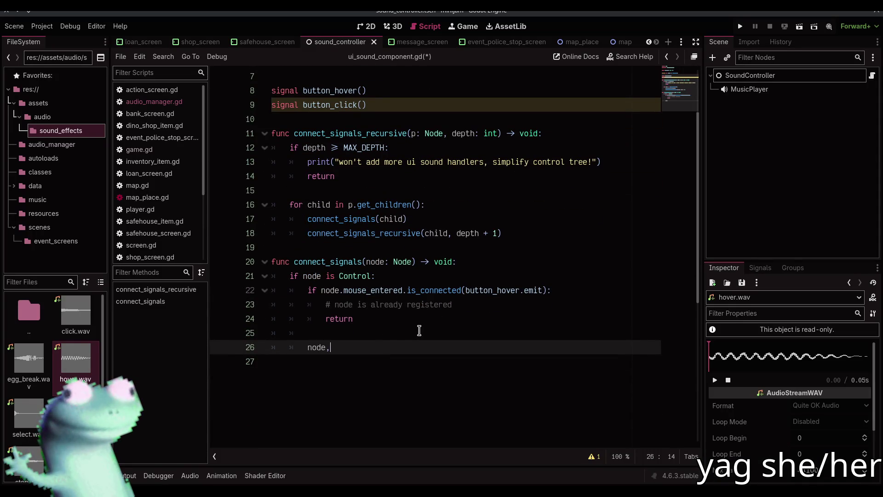
key("BackSpace")
key("BackSpace")
key("BackSpace")
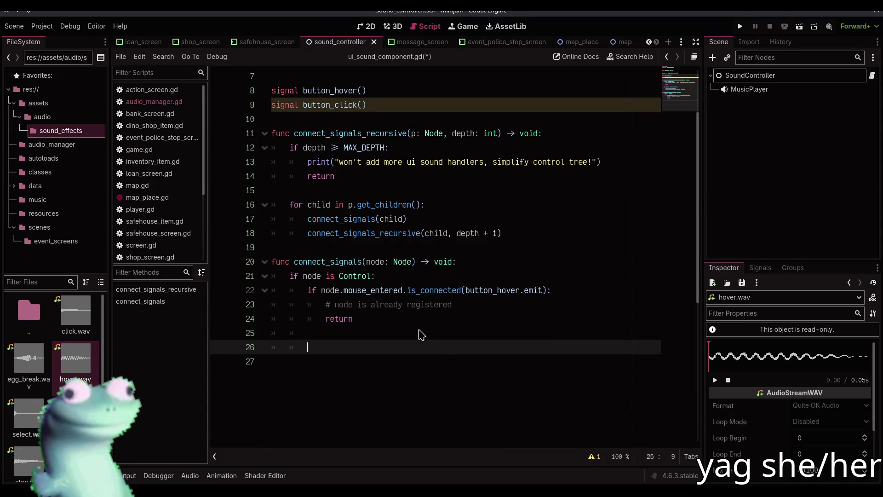
type("ifnode is")
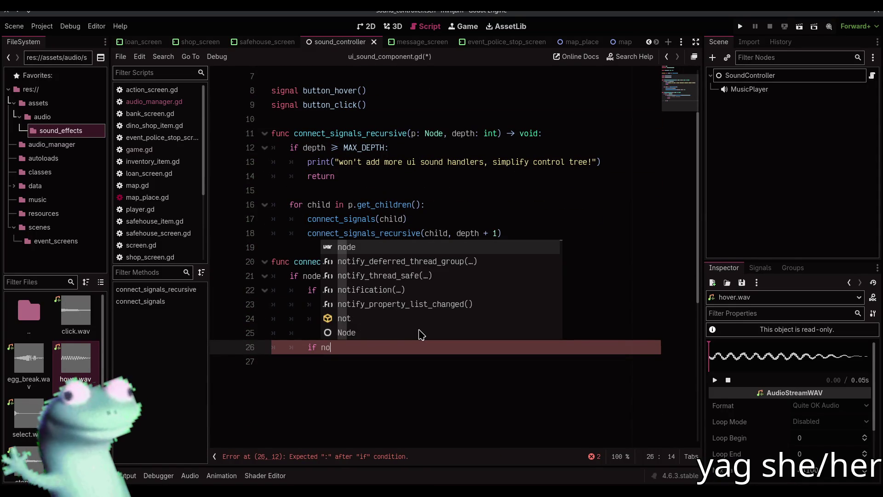
type(" Button")
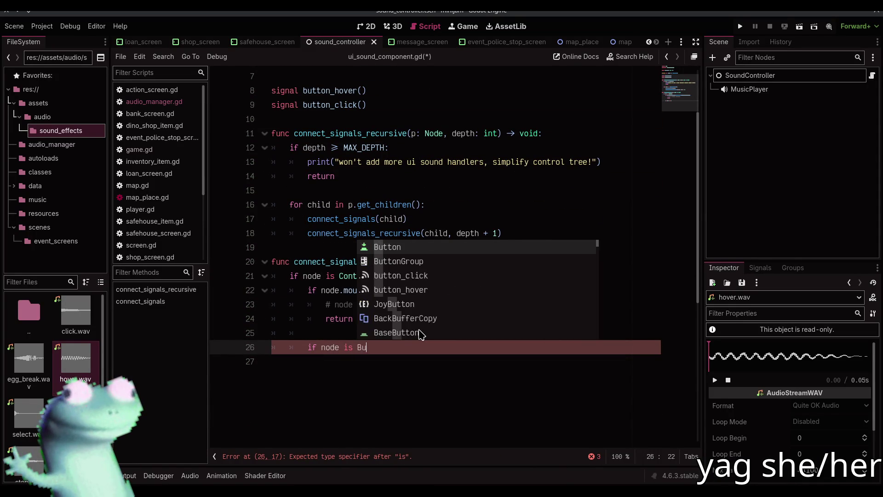
key("BackSpace")
key("BackSpace")
key("BackSpace")
type("Base")
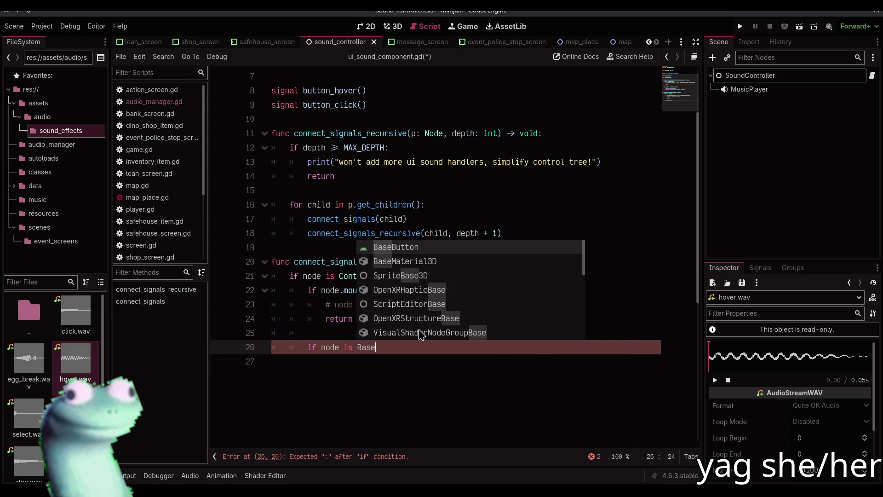
key("Return")
type(":")
key("Return")
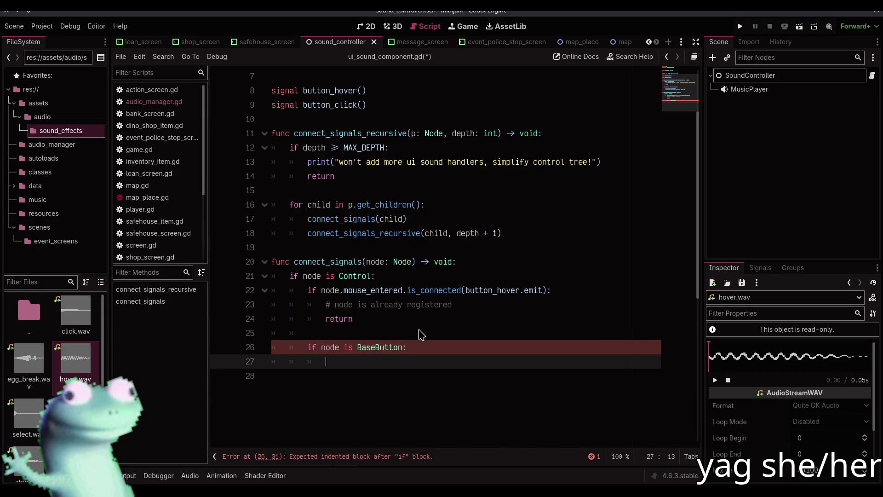
Step: Change the check to 'is not BaseButton' with an early return
key("Up")
key("Right")
key("Right")
key("Right")
type("not")
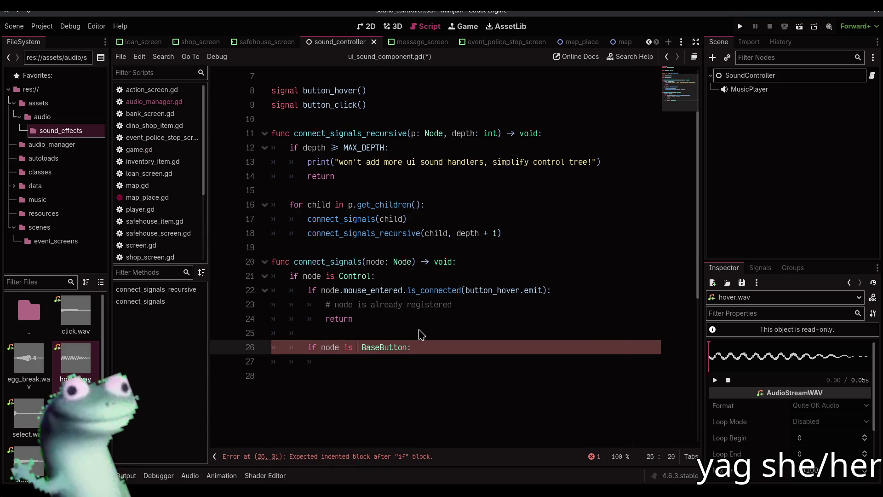
key("End")
key("Return")
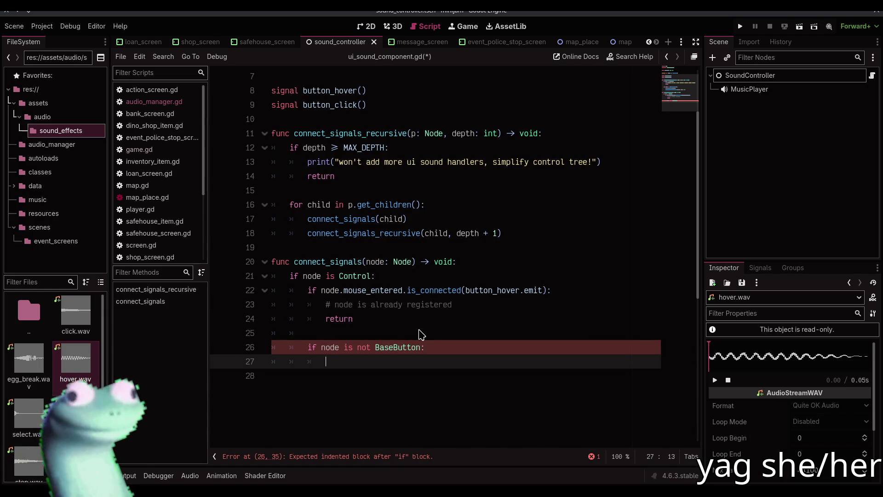
type("return")
key("Return")
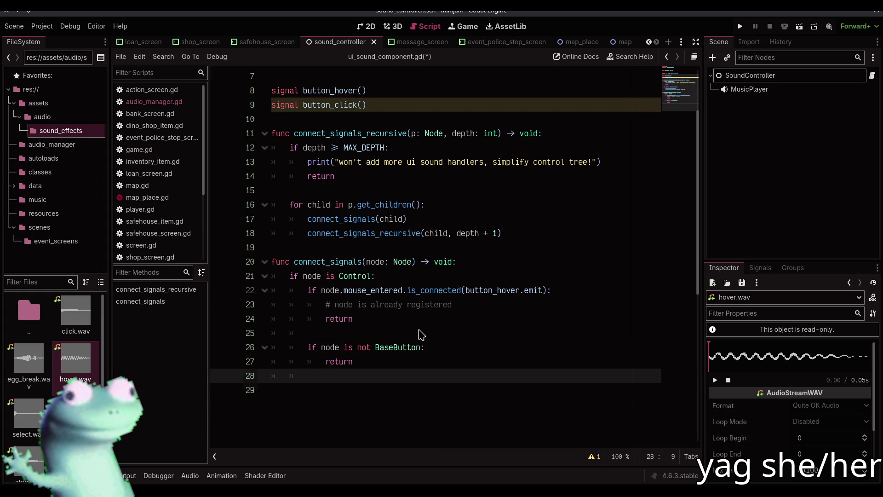
Step: Add node.mouse_entered.connect(button_hover.emit) below the check
key("Return")
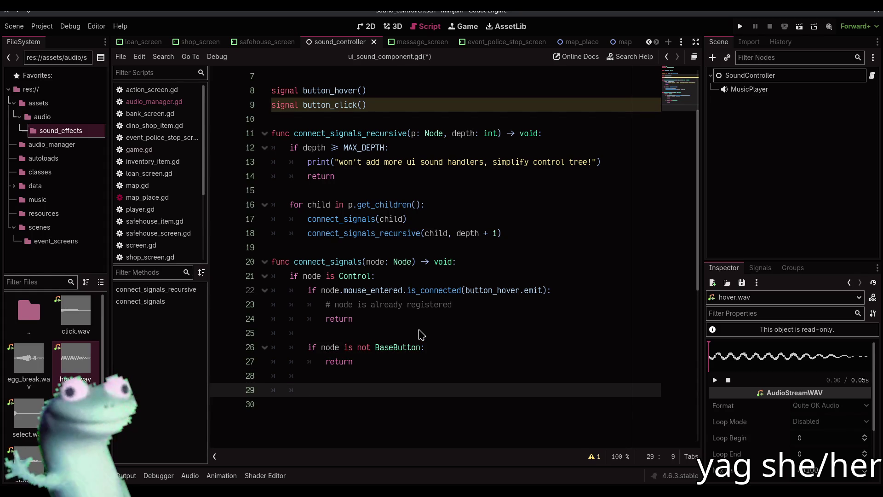
type("node.mouse_en")
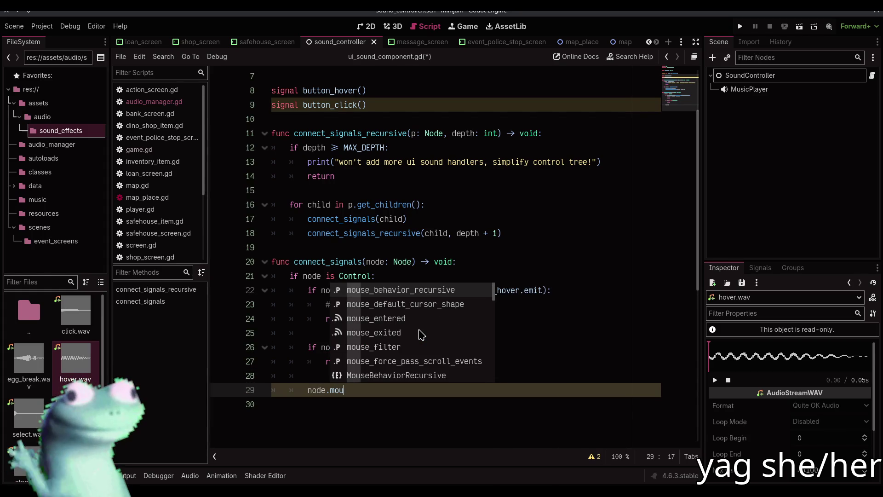
key("Return")
type(".connect")
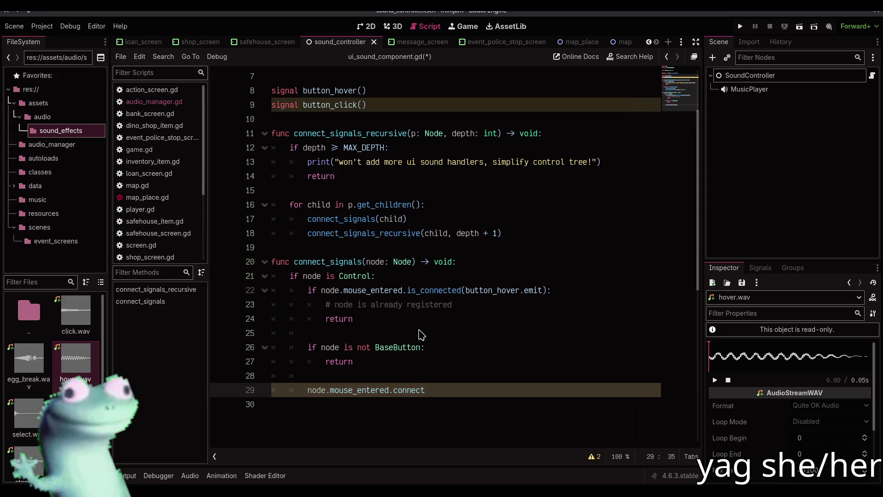
type("(button_hover.emit")
key("End")
key("Return")
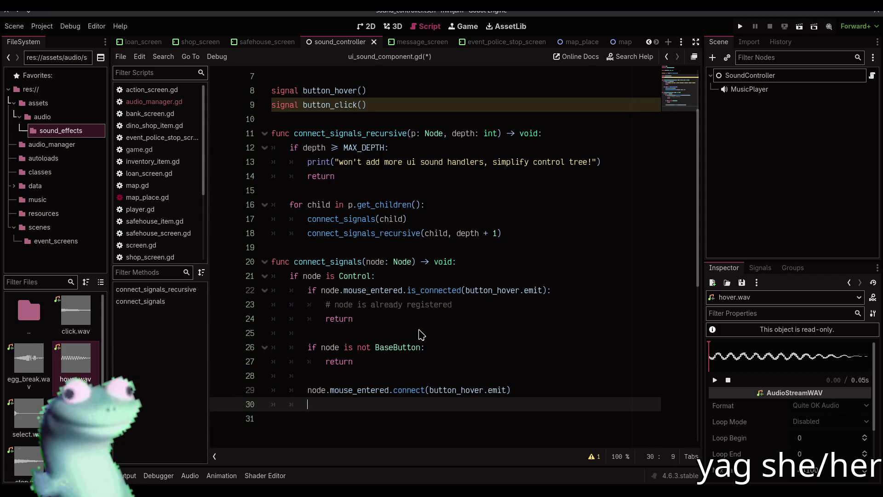
key("Up")
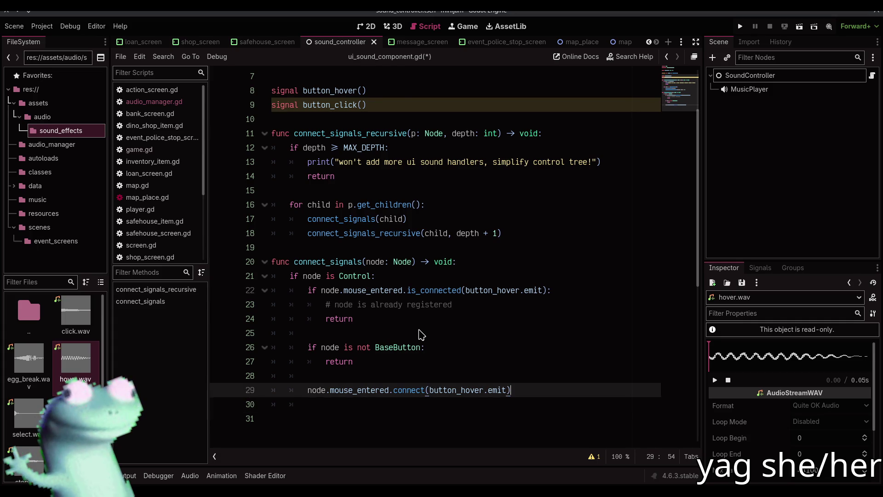
Step: Delete the button_hover and button_click signal declarations
scroll(420, 327, "up", 2)
left_click_drag(388, 145, 385, 117)
key("BackSpace")
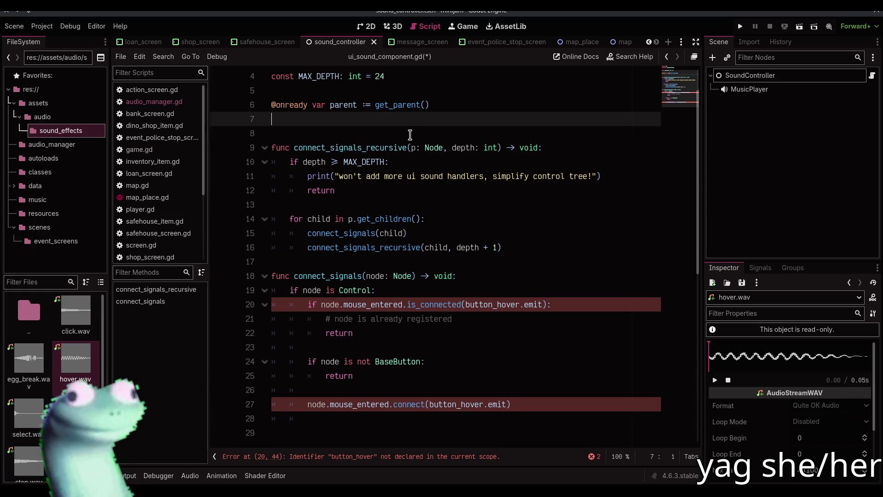
Step: Inspect the button_hover.emit reference on line 20 of connect_signals
double_click(493, 306)
left_click_drag(493, 306, 530, 304)
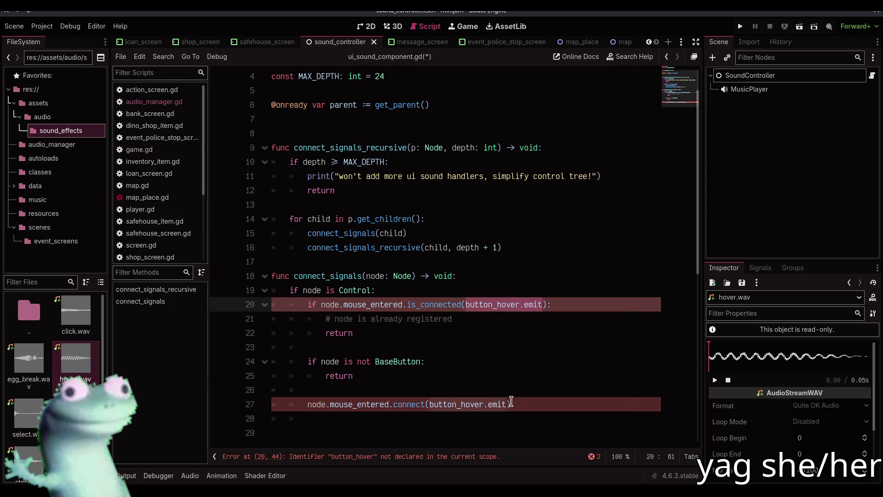
double_click(349, 304)
left_click_drag(366, 404, 388, 404)
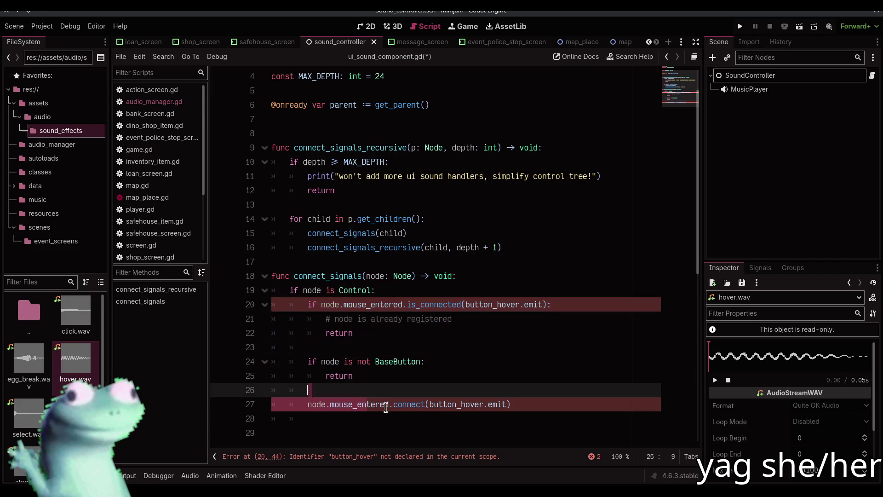
left_click(478, 310)
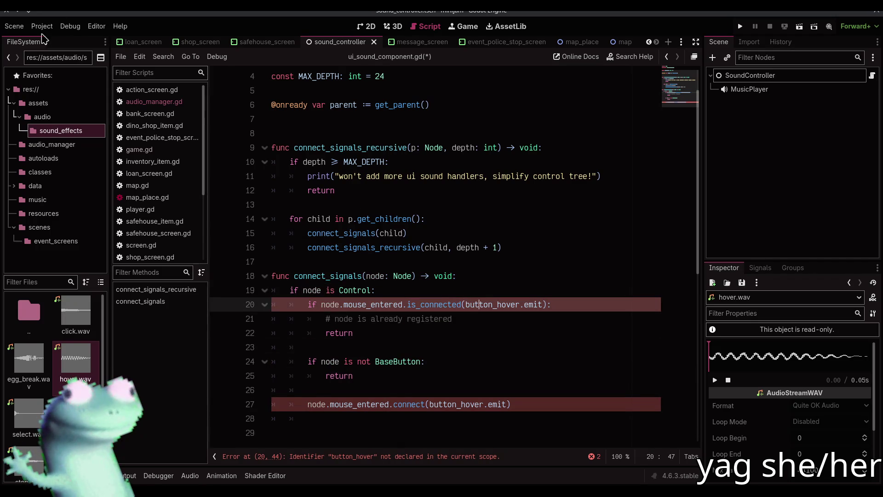
Step: Open audio_manager.gd and select the play_sound_effect function name
left_click(156, 102)
scroll(386, 223, "up", 5)
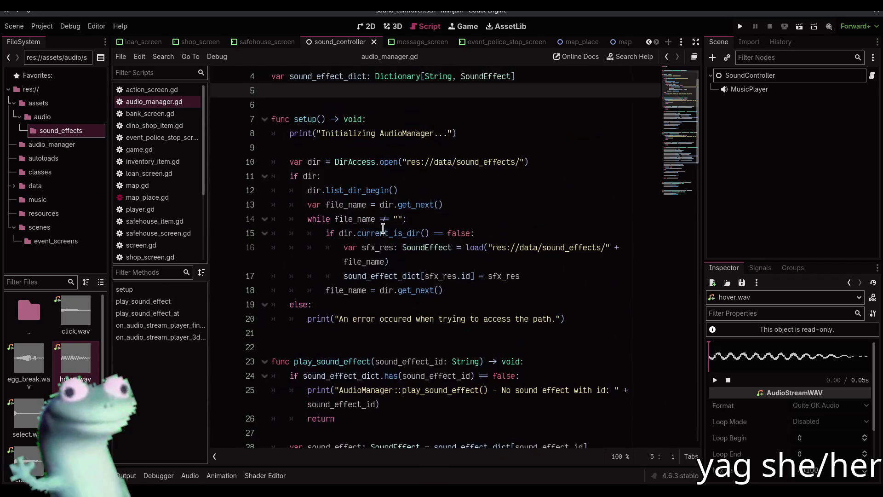
double_click(358, 362)
key("ctrl+c")
scroll(178, 227, "down", 3)
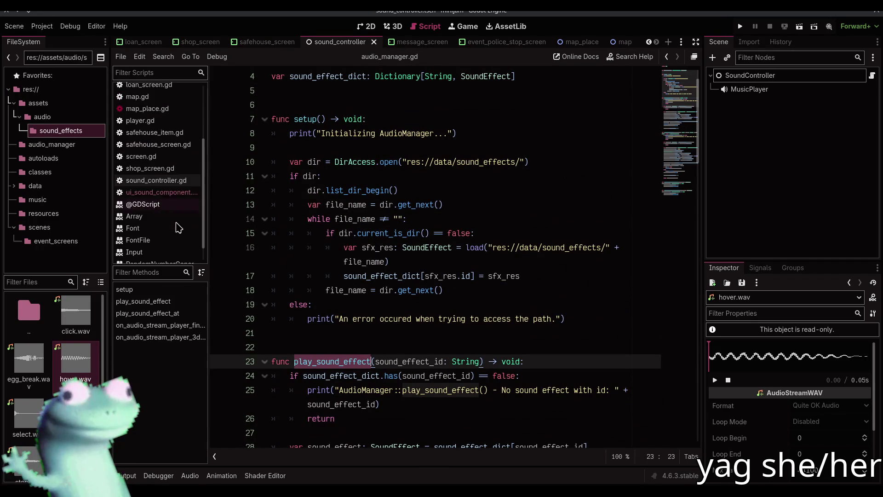
Step: In ui_sound_component.gd, replace button_hover.emit on line 20 with SoundController.play_sound_effect
left_click(159, 192)
double_click(494, 305)
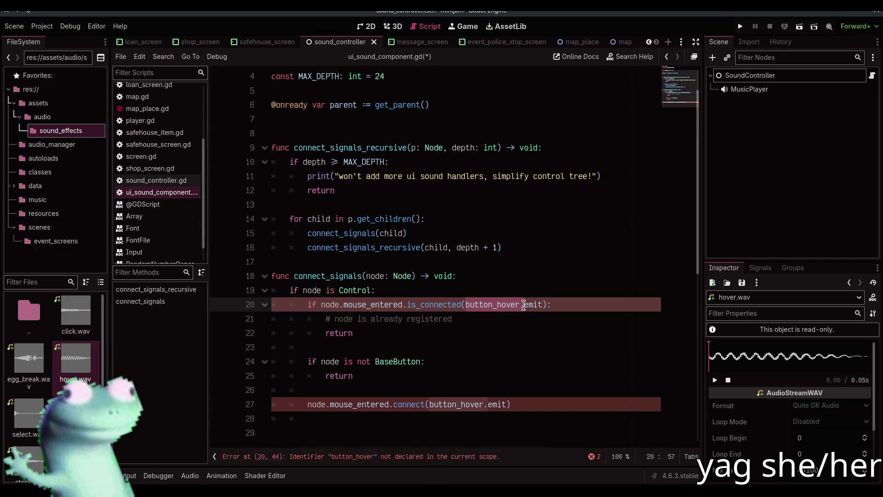
left_click(543, 305, "shift")
key("ctrl+v")
left_click(465, 304)
type("Audio")
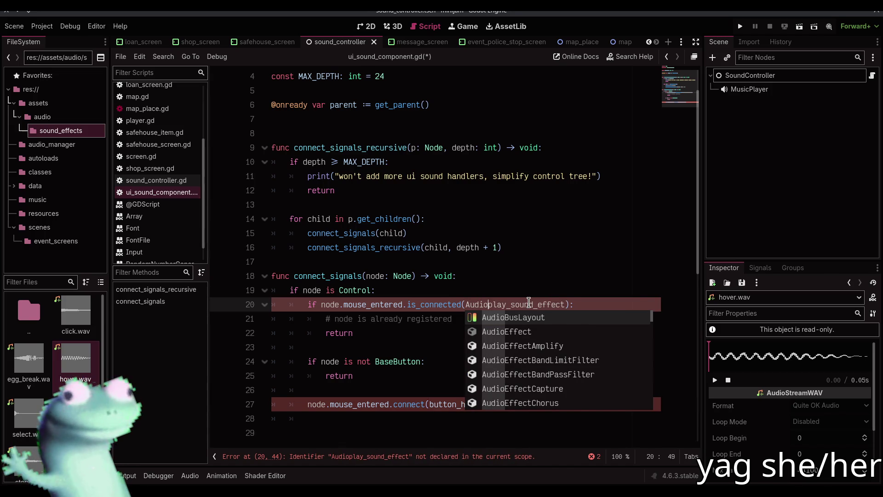
type("S")
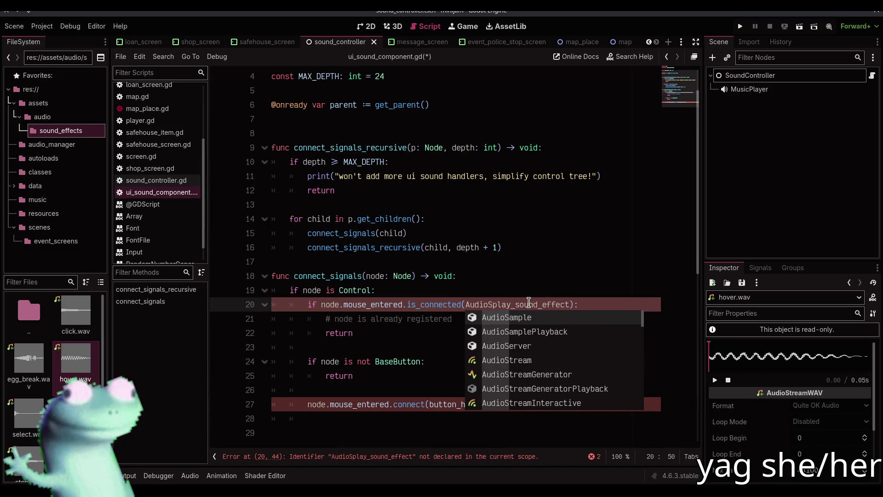
key("BackSpace")
key("BackSpace")
key("BackSpace")
type("Sound")
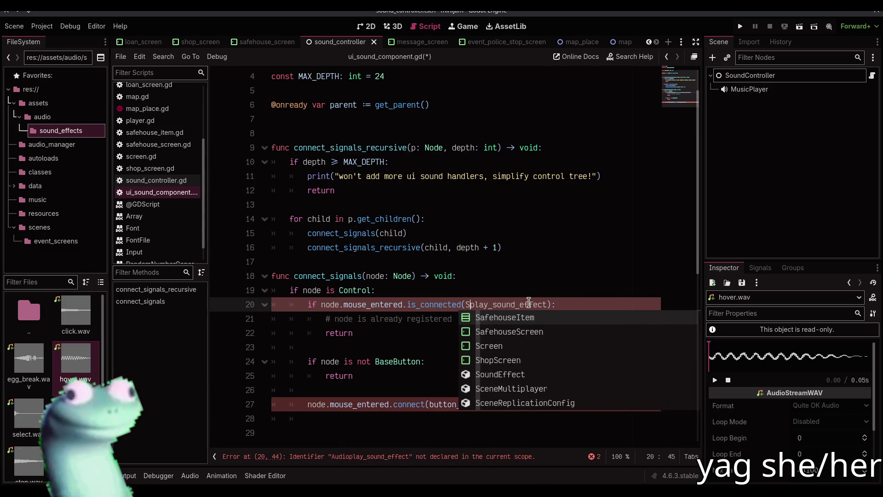
type("Controller")
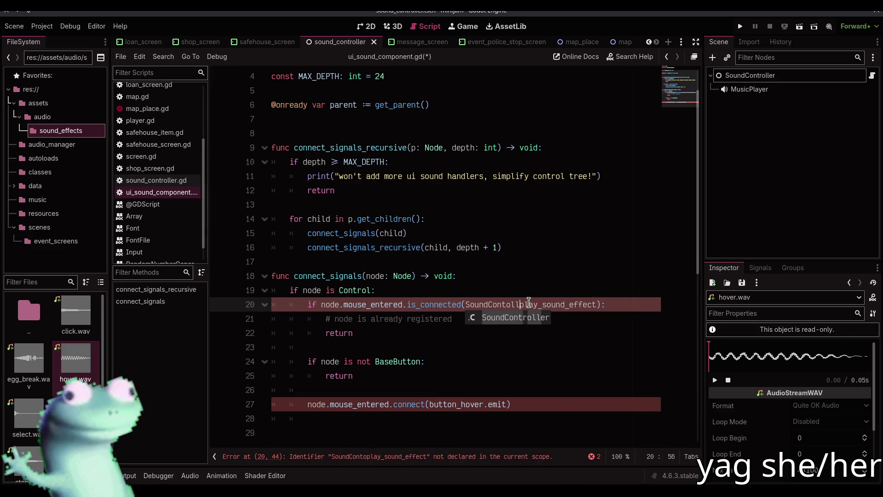
type(".")
key("Escape")
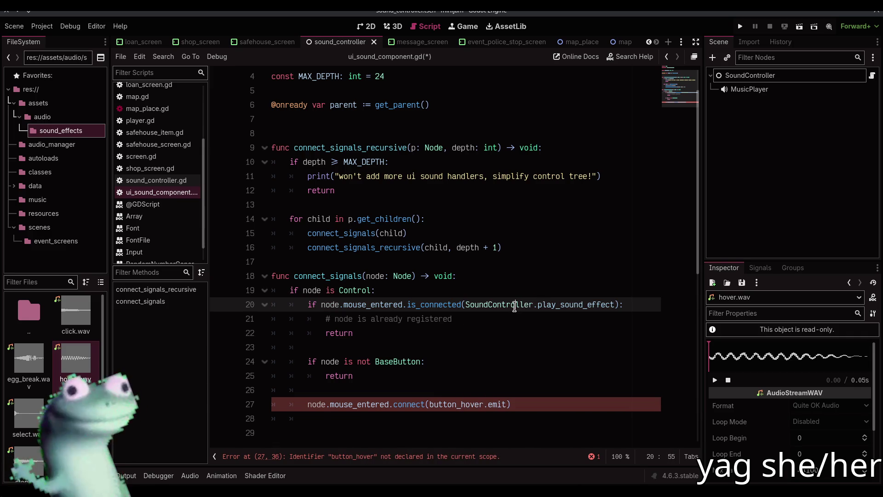
double_click(515, 305)
left_click_drag(514, 305, 554, 304)
key("ctrl+c")
Step: Replace button_hover.emit on line 27 with SoundController.play_sound_effect and append .bind("")
double_click(473, 403)
left_click_drag(473, 404, 507, 404)
key("ctrl+v")
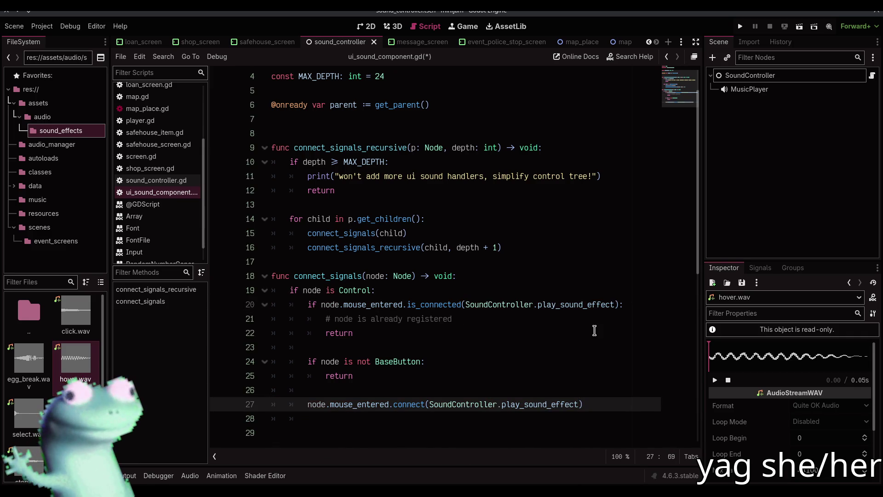
type(".bind(")
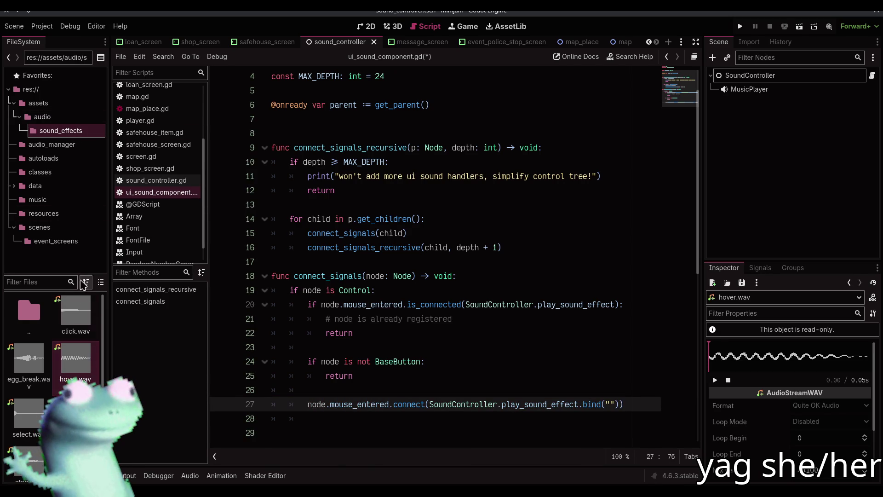
left_click(15, 186)
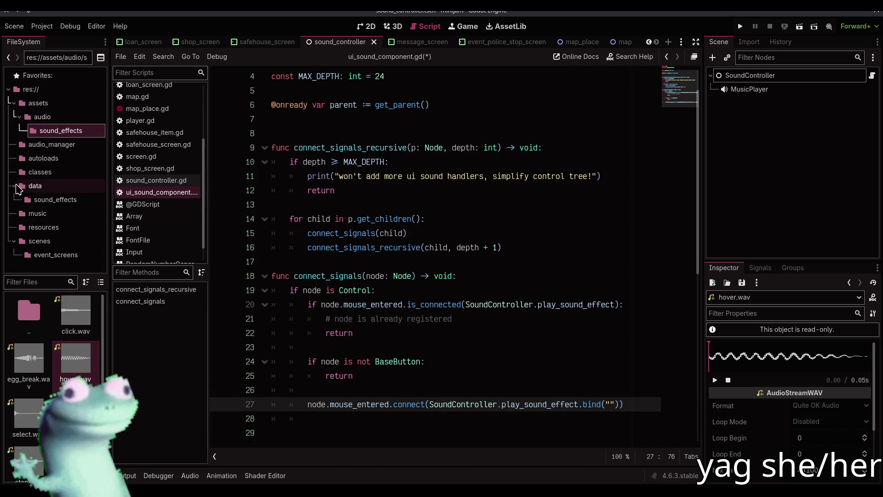
Step: Create a new SoundEffect resource in data/sound_effects named sfx_hover.tres
left_click(35, 199)
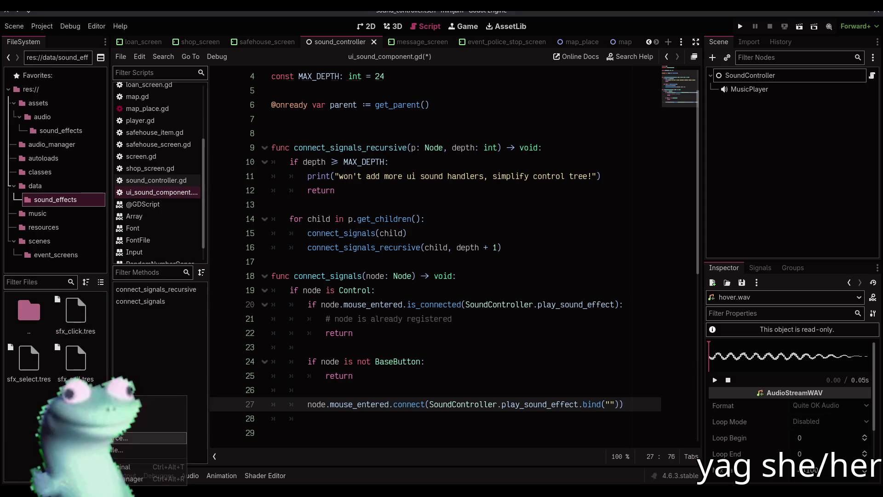
left_click(713, 283)
type("sound")
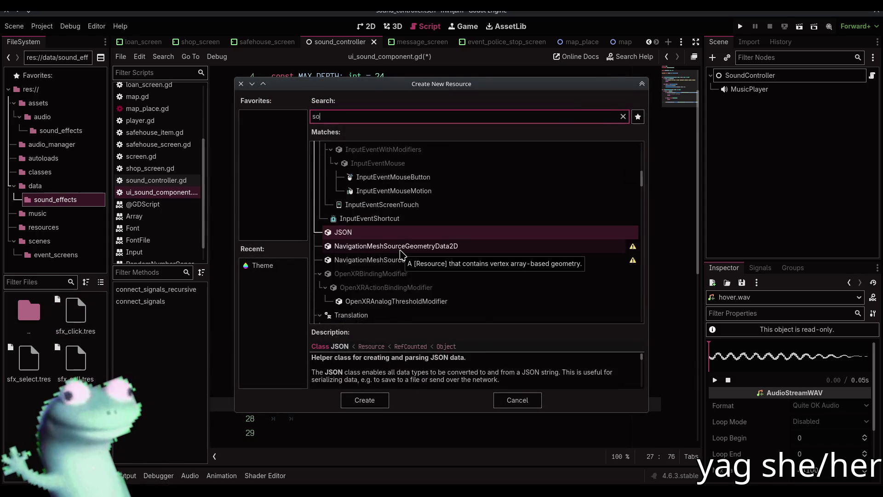
double_click(390, 199)
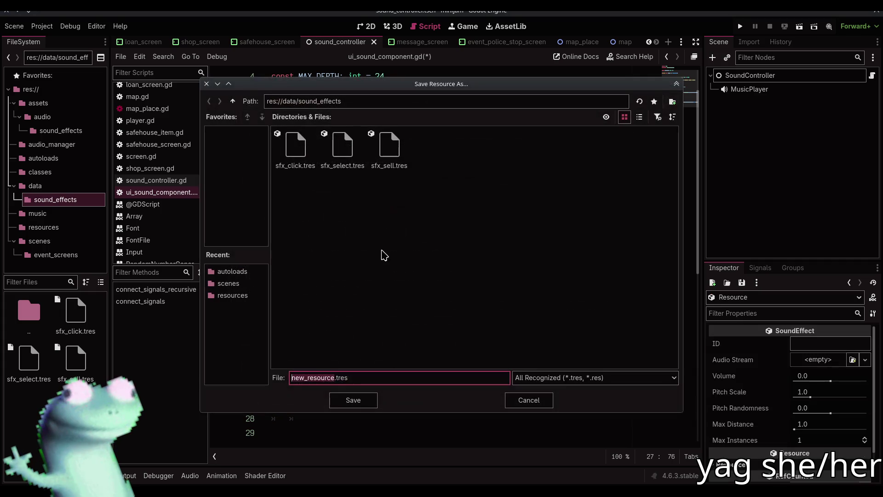
type("sfx_")
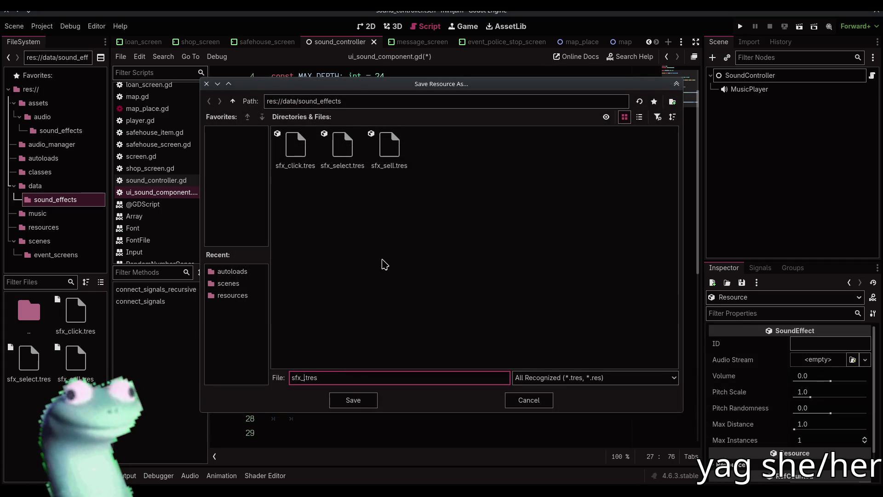
type("hover")
key("Return")
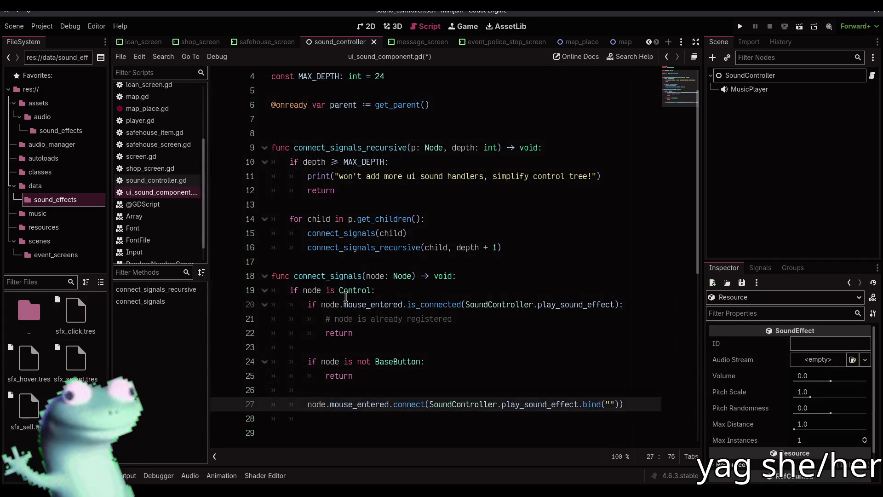
Step: Assign hover.wav as the audio stream of sfx_hover.tres and set its ID
left_click(20, 348)
left_click(853, 361)
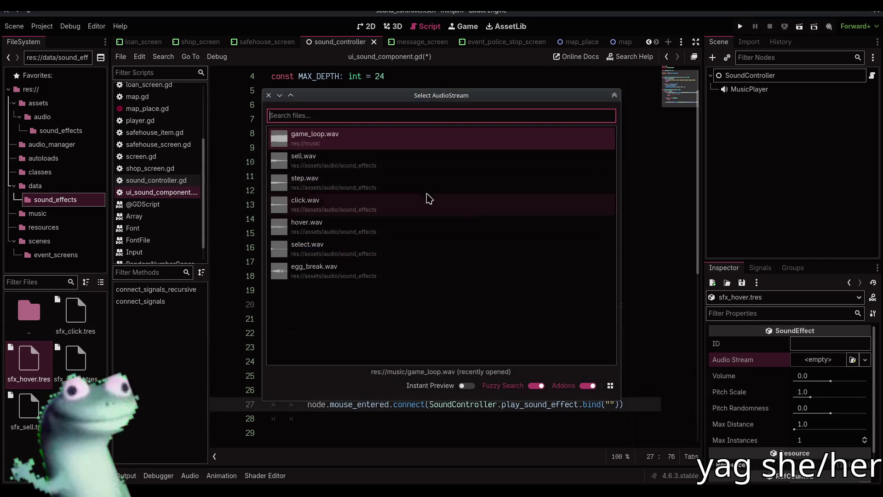
left_click(376, 225)
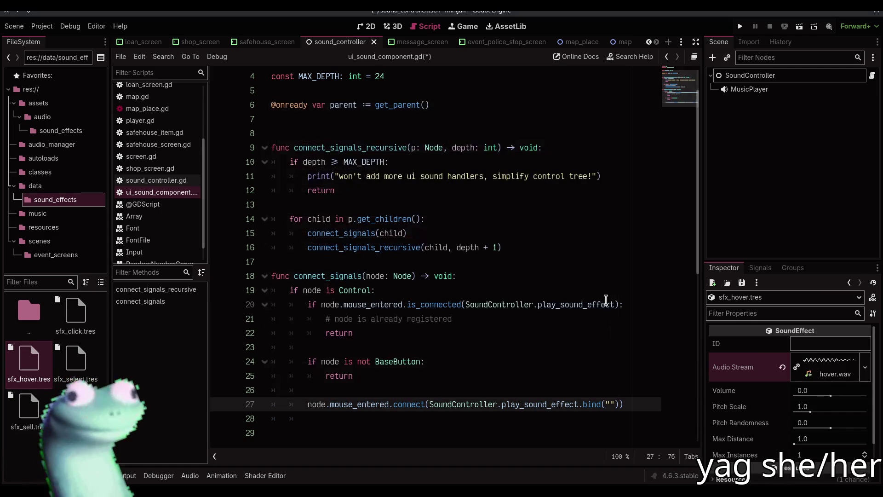
left_click(807, 348)
type("sfx_hover")
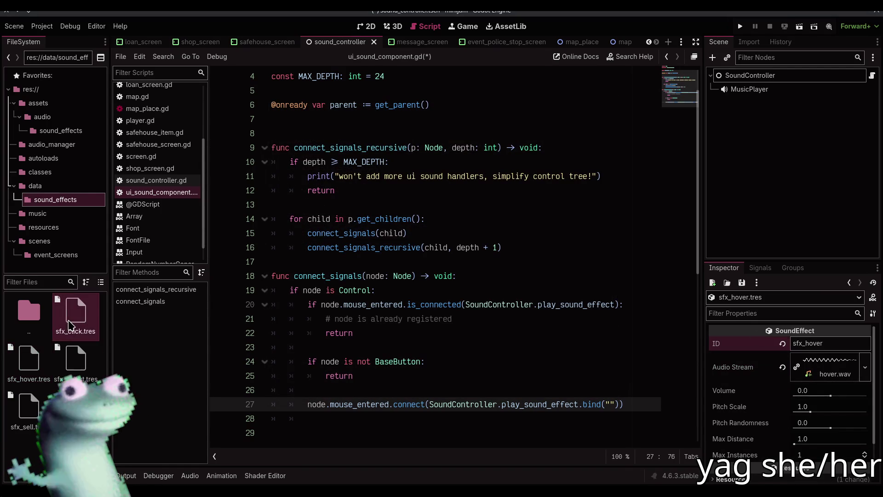
left_click(28, 358)
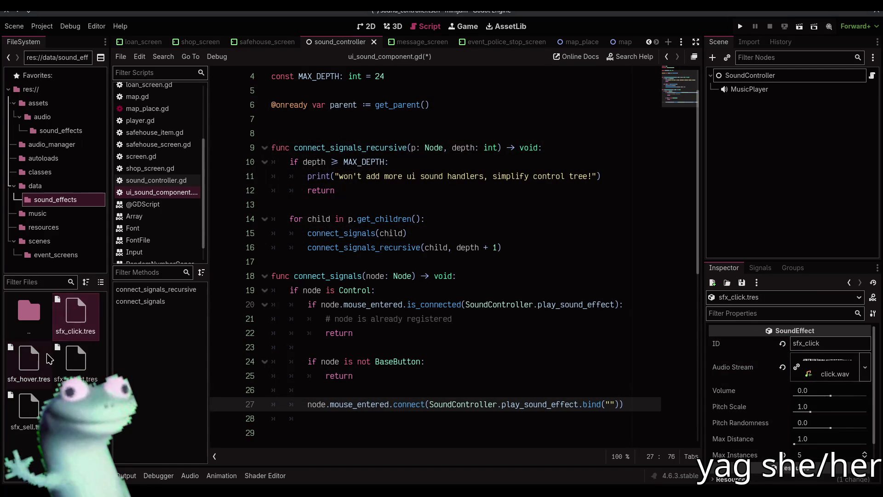
left_click(79, 322)
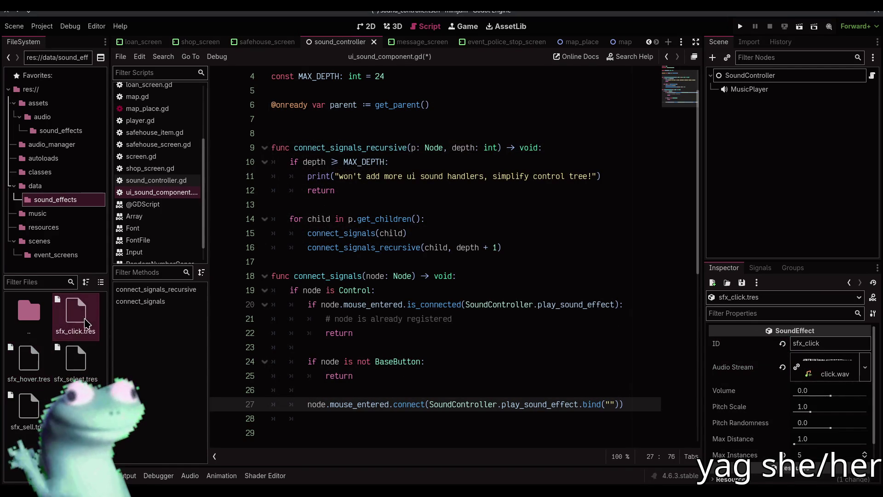
left_click(432, 412)
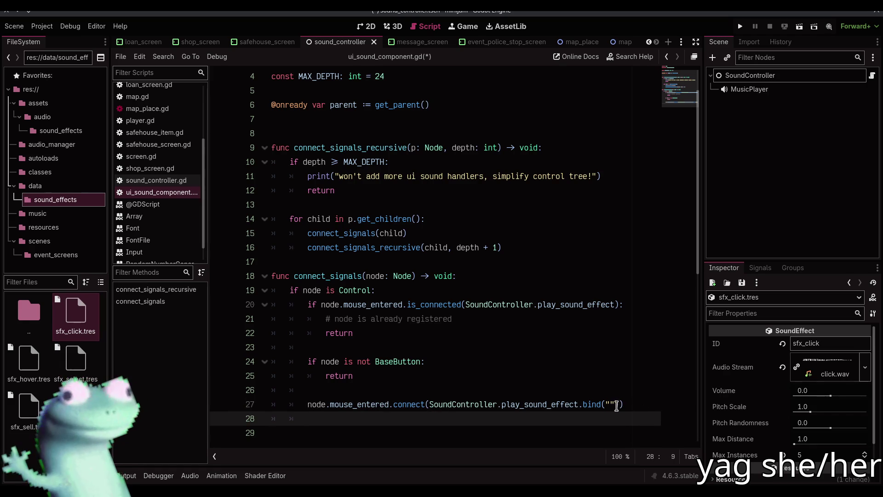
Step: Fill the mouse_entered bind with "sfx_click", save, and add a new line below
left_click(613, 404)
type("fx_click")
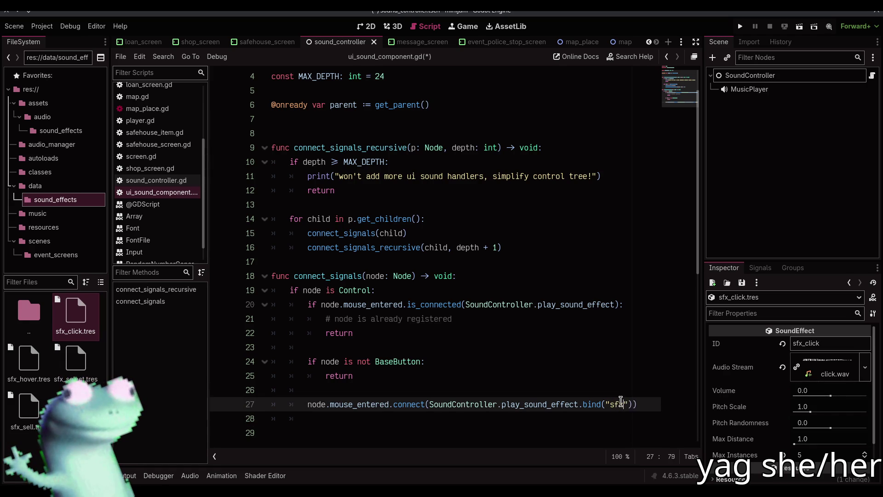
key("ctrl+s")
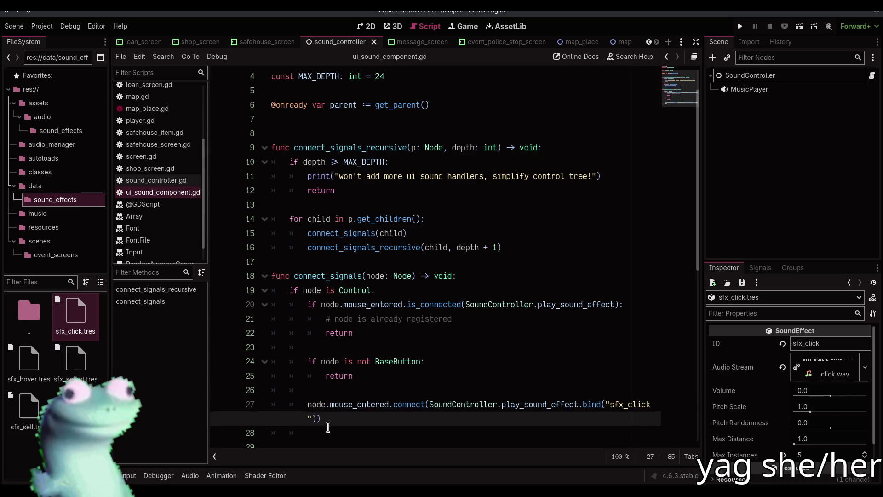
key("Down")
scroll(456, 363, "down", 1)
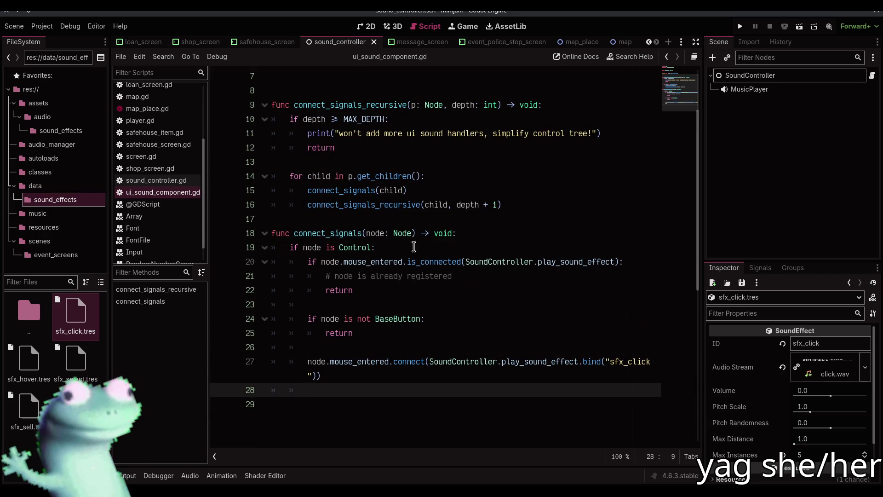
left_click(409, 230)
left_click(408, 223)
key("Return")
Step: Add node.pressed.connect(SoundController.play_sound_effect.bind("sfx_click")) on line 29
scroll(408, 227, "down", 3)
left_click(365, 275)
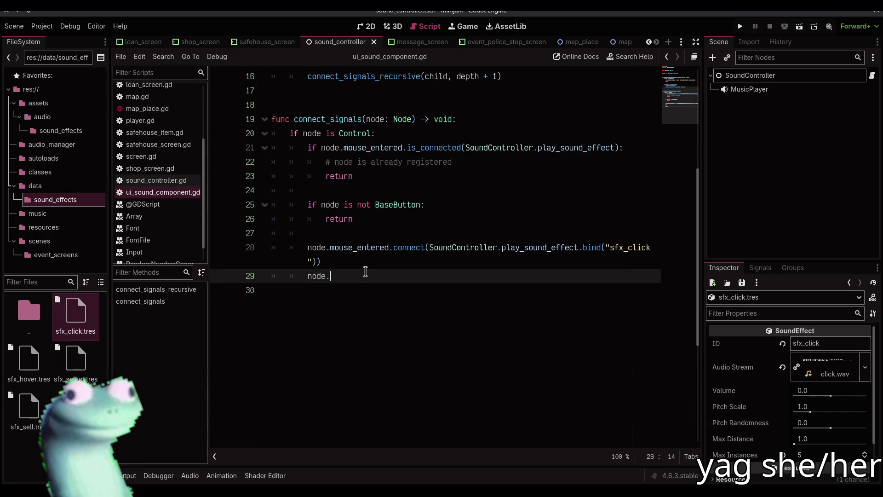
type("m")
key("BackSpace")
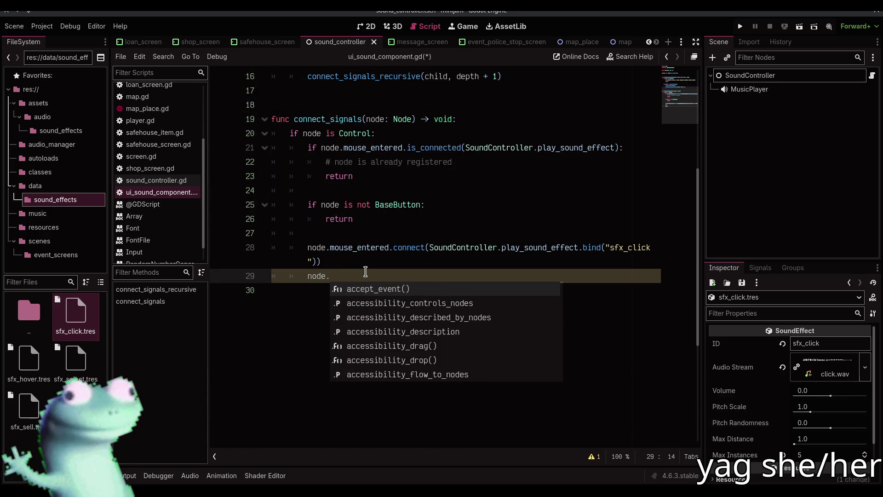
type("pressed.conenct")
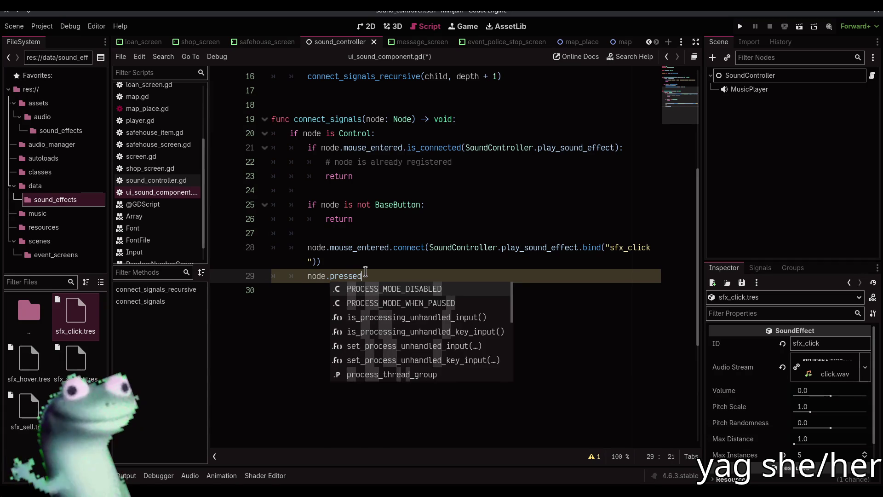
type("(SoundContro")
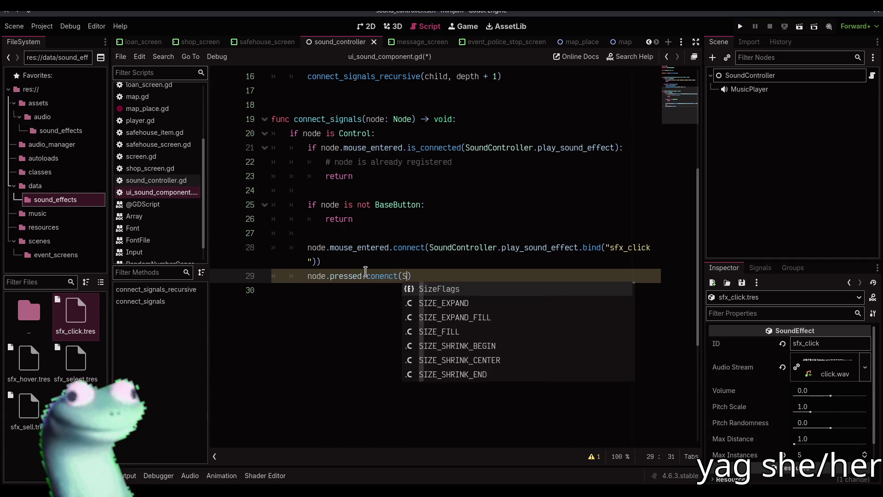
type("ller.play_so")
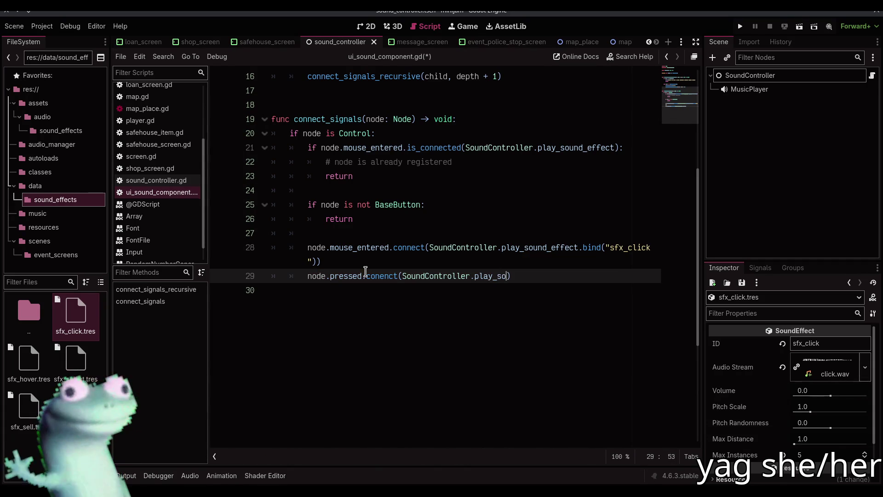
double_click(411, 247)
key("ctrl+c")
double_click(384, 276)
key("ctrl+v")
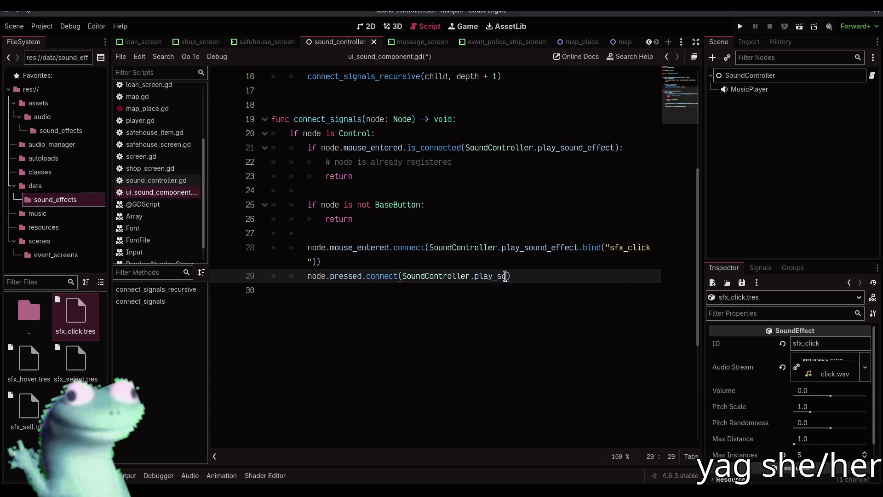
left_click(521, 245)
double_click(521, 245)
left_click_drag(503, 247, 317, 262)
key("ctrl+c")
double_click(502, 276)
key("ctrl+v")
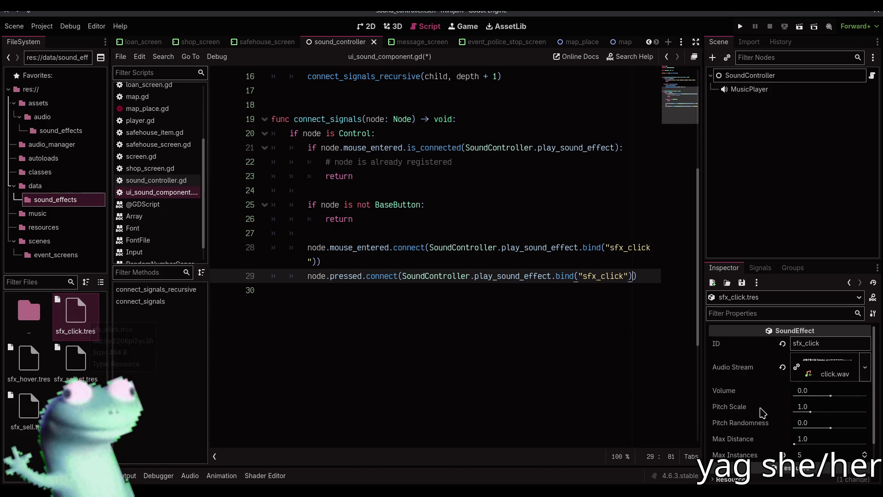
Step: Preview the click sound, then change the hover bind to "sfx_hover" and save
left_click(826, 371)
left_click(719, 424)
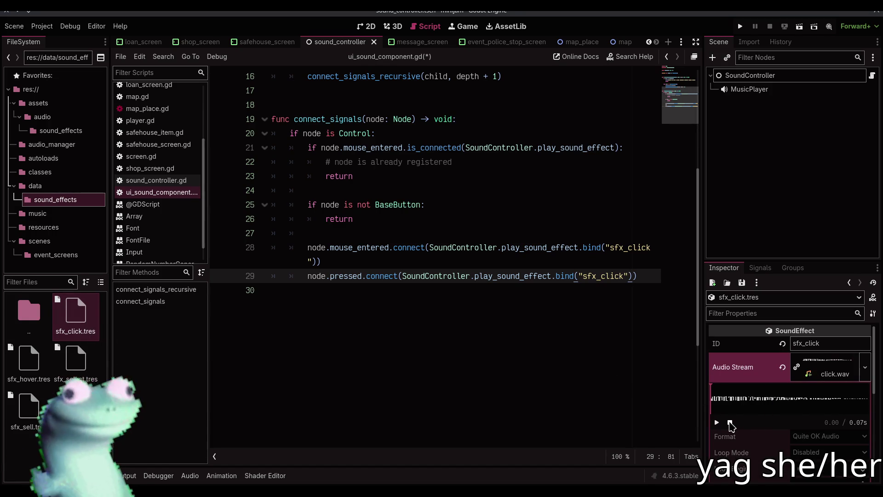
left_click(629, 248)
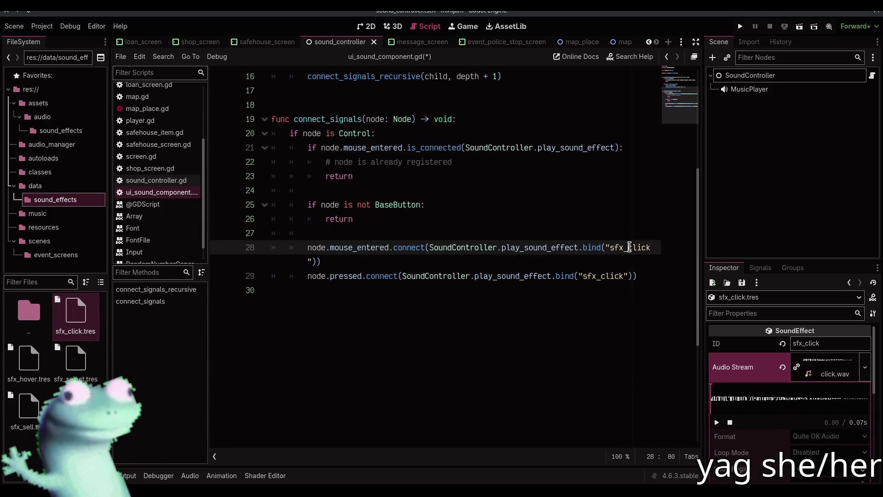
key("End")
key("BackSpace")
key("BackSpace")
key("BackSpace")
type("hover")
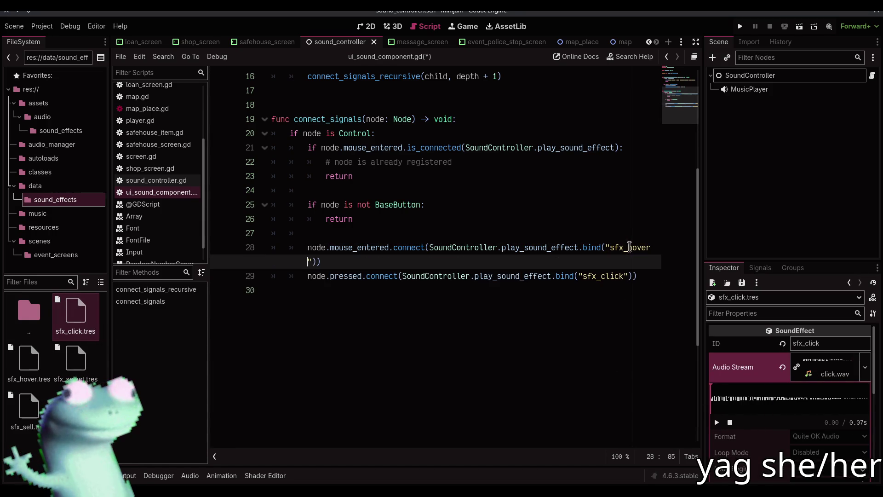
key("ctrl+s")
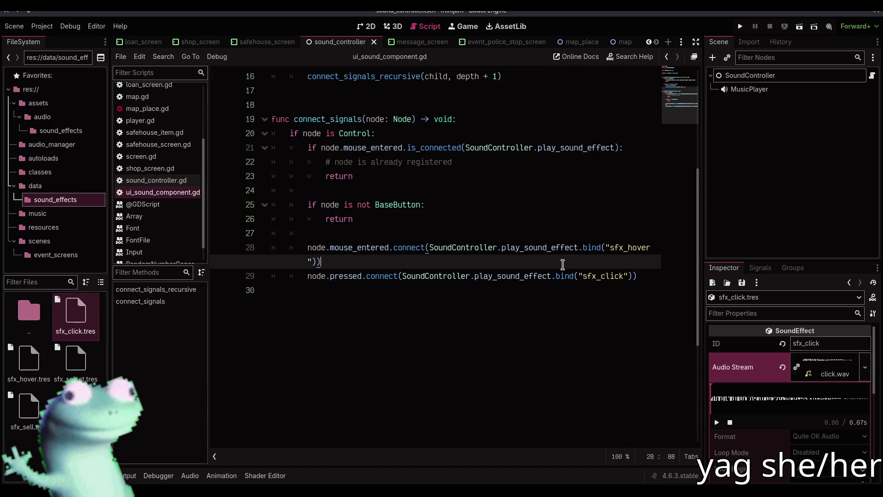
Step: Start a _ready() -> void function and copy the recursive connect call from the reference script
left_click(483, 290)
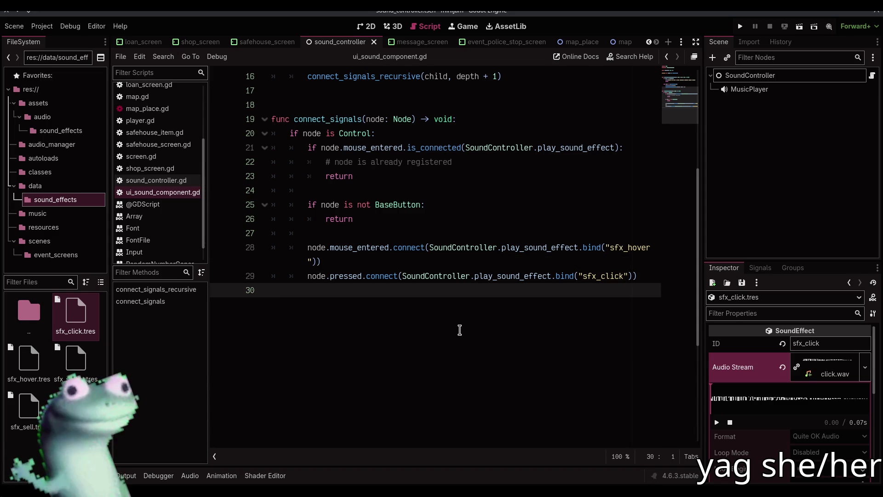
key("Return")
key("Return")
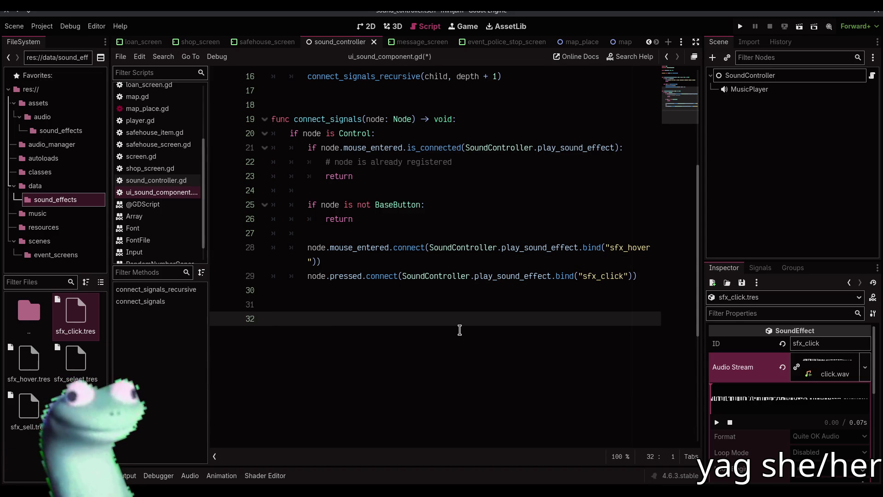
type("func _rea")
key("Return")
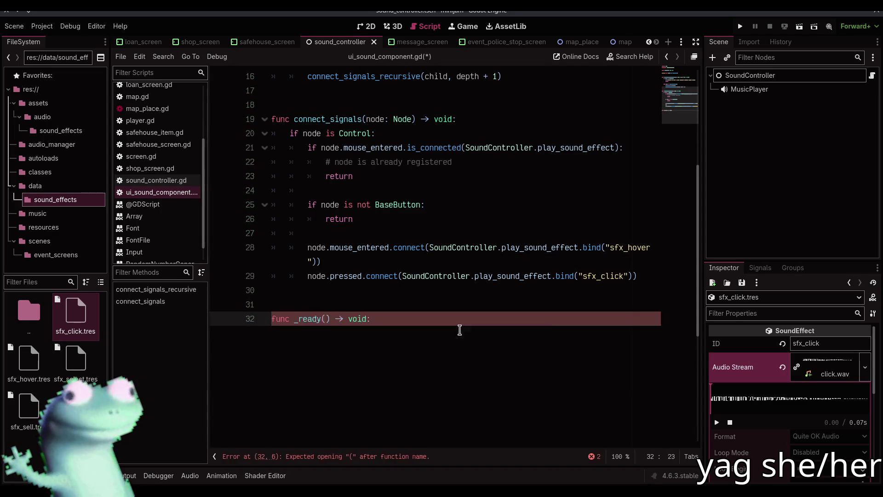
key("Return")
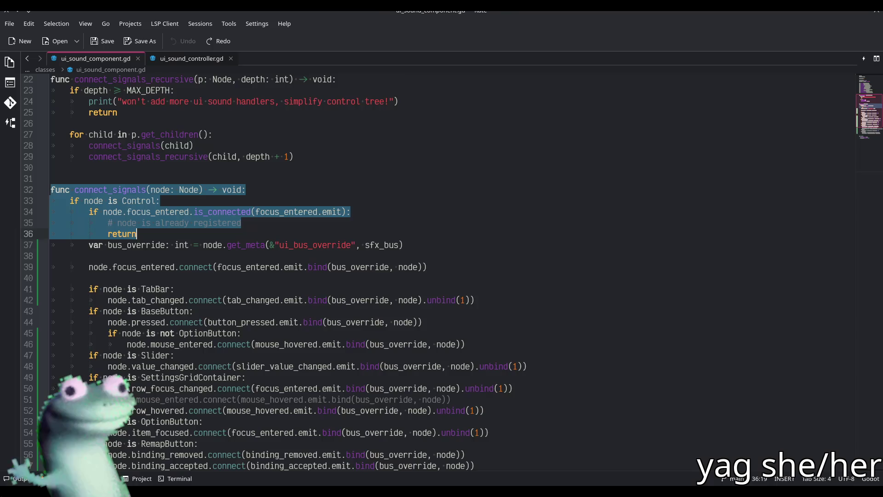
scroll(325, 307, "down", 10)
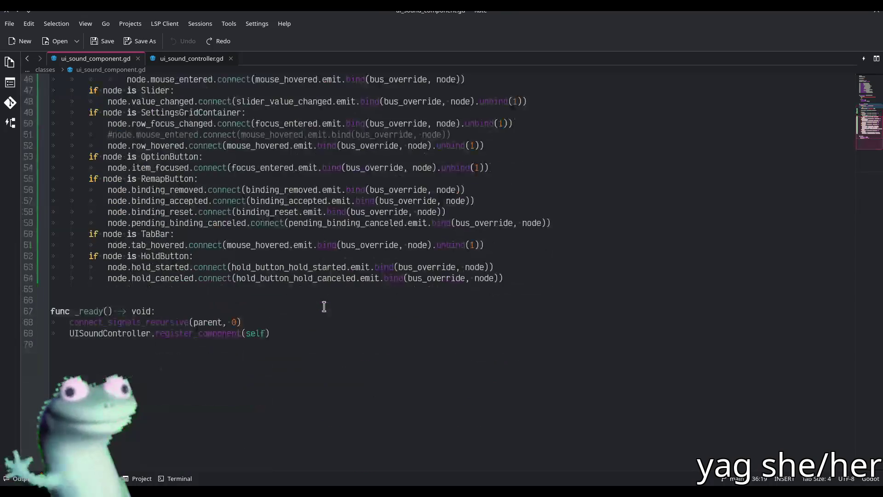
left_click_drag(277, 221, 69, 223)
key("alt+Tab")
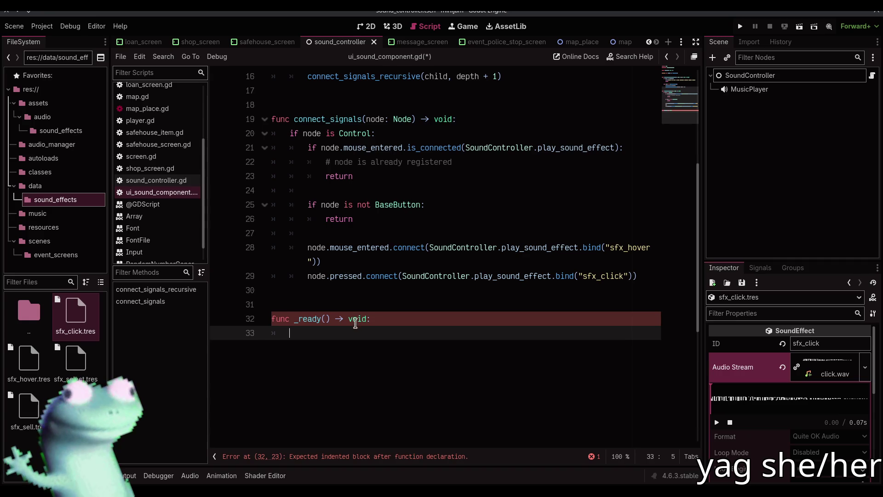
Step: Paste connect_signals_recursive(parent, 0) into _ready and save ui_sound_component.gd
key("ctrl+v")
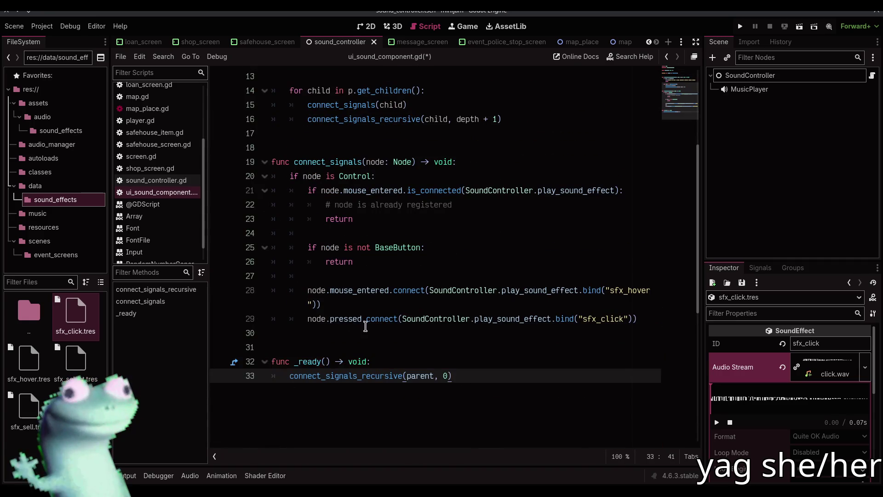
scroll(359, 324, "up", 4)
scroll(364, 326, "down", 1)
key("ctrl+s")
scroll(366, 326, "down", 3)
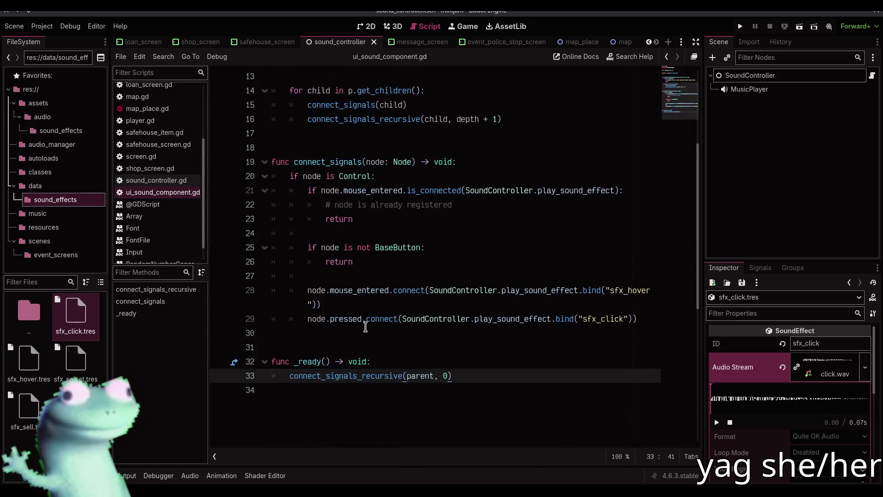
key("alt+Tab")
key("alt+Tab")
left_click(339, 334)
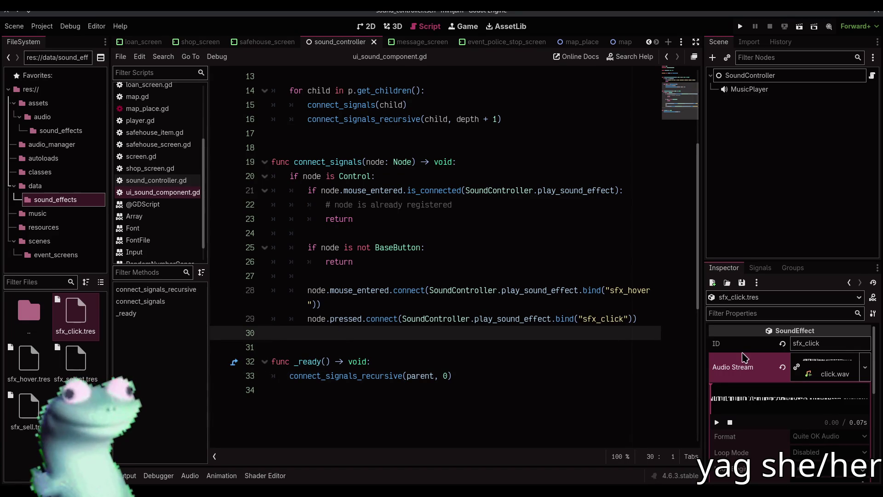
left_click(451, 343)
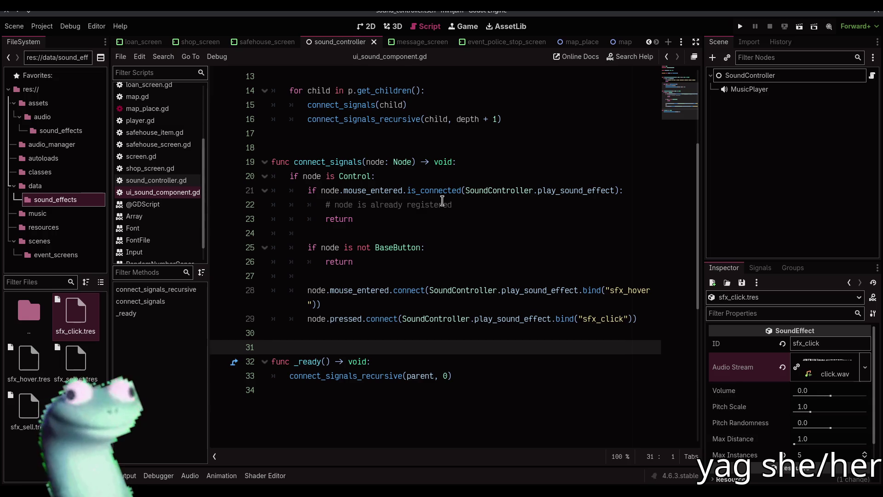
scroll(442, 201, "up", 1)
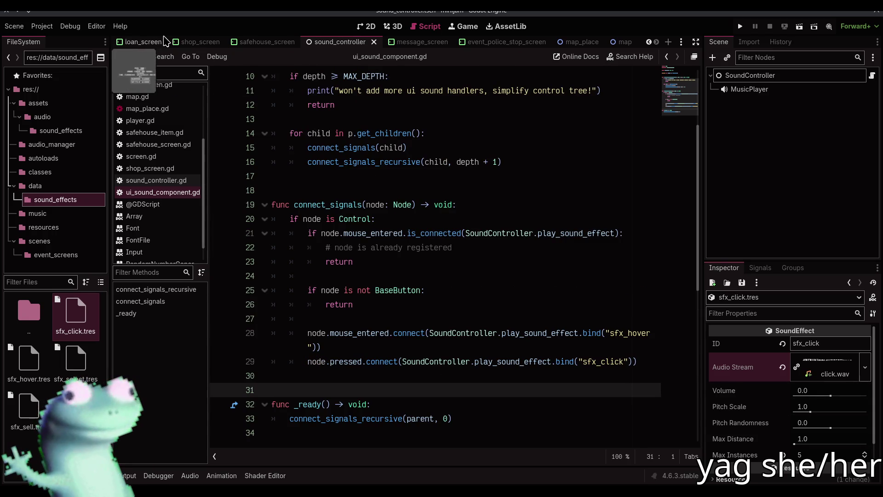
scroll(138, 42, "up", 4)
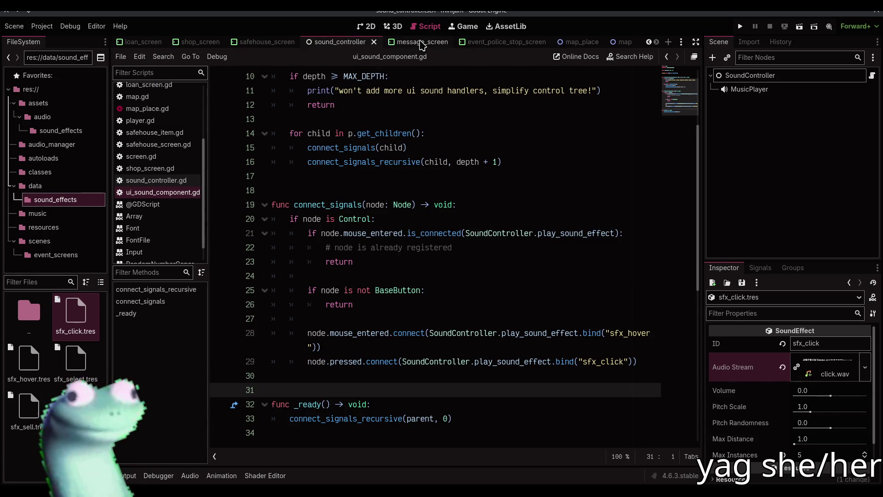
scroll(421, 44, "down", 4)
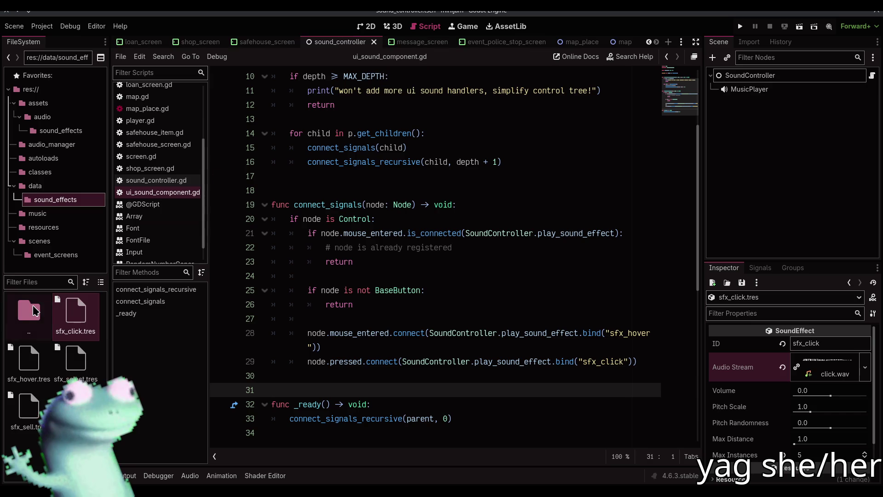
Step: Go to the project root and create a new folder named test
double_click(29, 313)
double_click(28, 312)
scroll(55, 368, "down", 1)
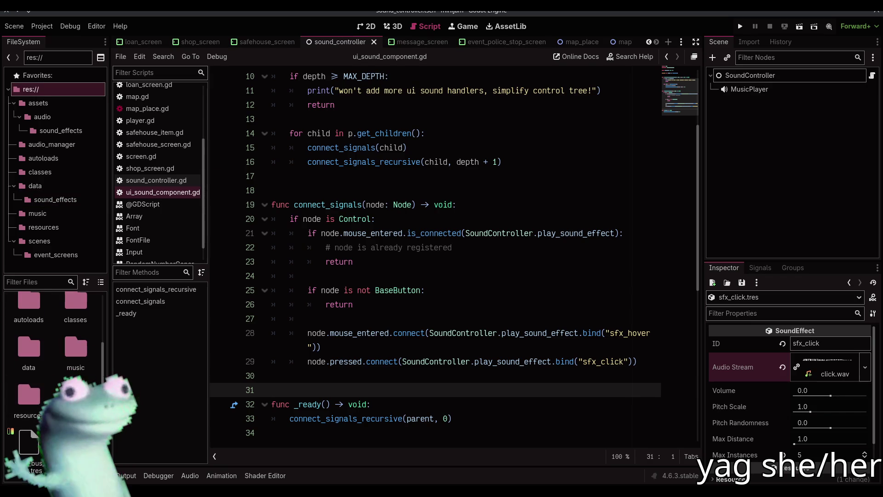
right_click(74, 437)
left_click(88, 279)
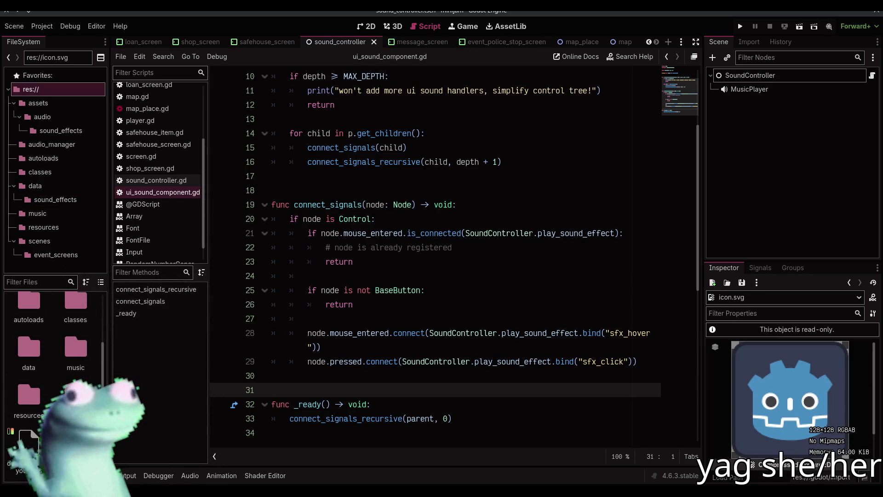
right_click(91, 432)
mouse_move(161, 320)
left_click(263, 320)
type("test")
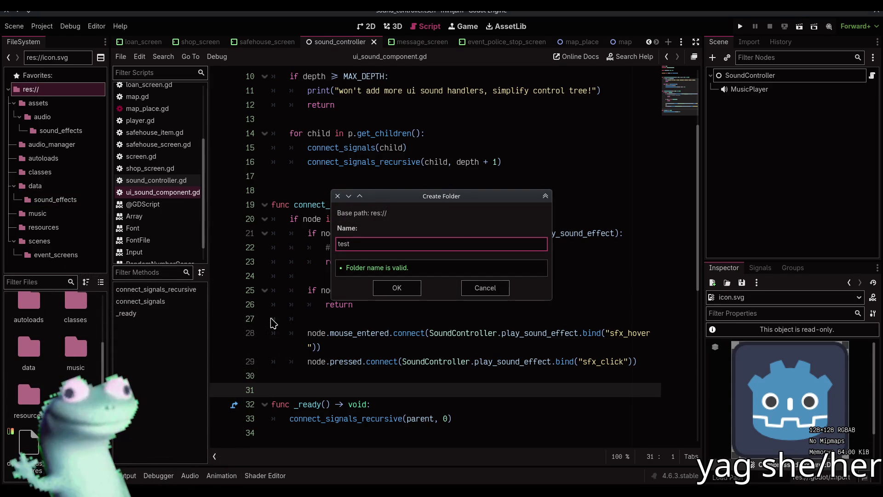
key("Return")
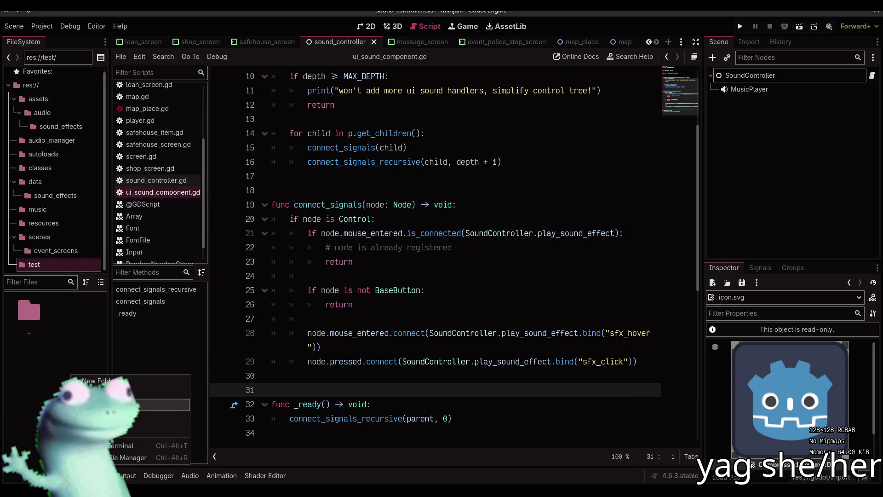
Step: Create a new script in the test folder that inherits EditorScript
key("ctrl+n")
key("BackSpace")
key("BackSpace")
key("BackSpace")
type("Editor")
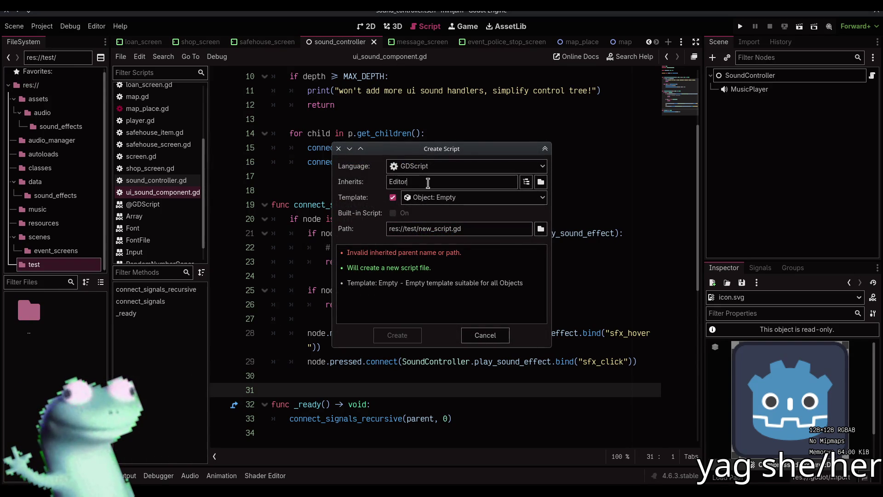
type("Script")
left_click(397, 335)
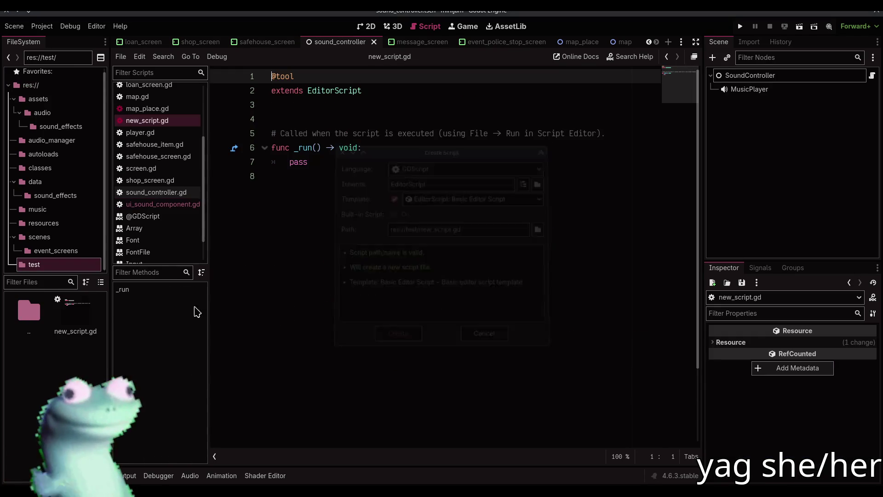
Step: Add func test_method_with_arg(arg: String) -> void: with a pass body, save, and run the project
left_click(355, 169)
left_click(340, 110)
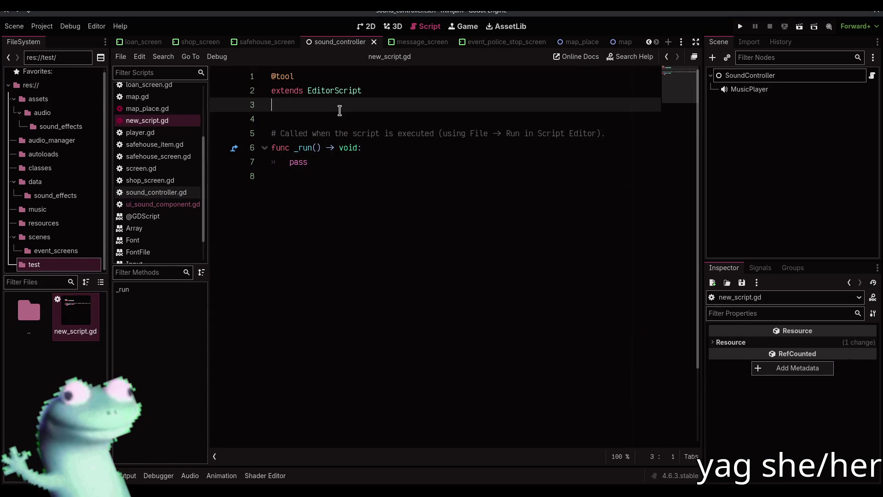
key("Return")
key("Return")
type("func te")
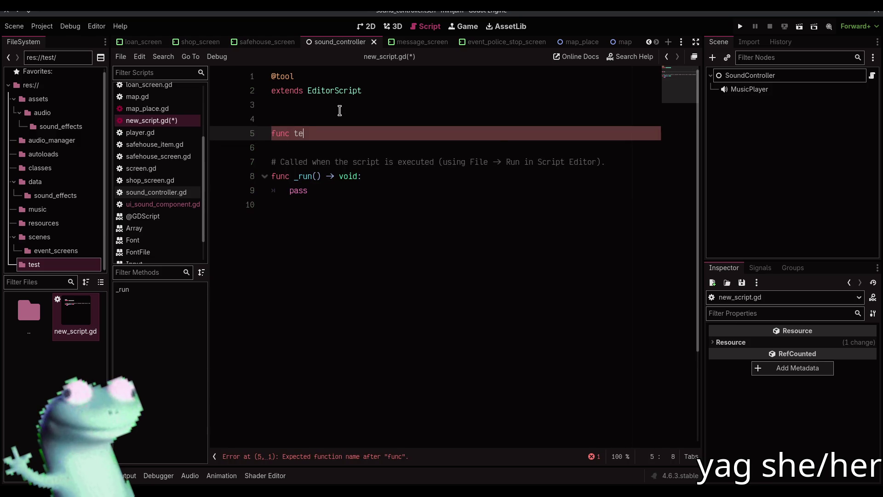
type("st_me")
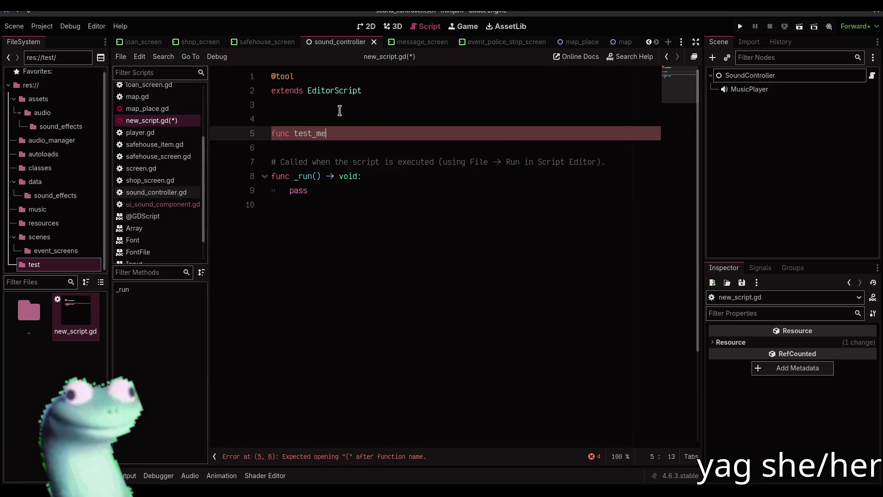
type("thod_with_arg")
type("(a")
type("rg: St")
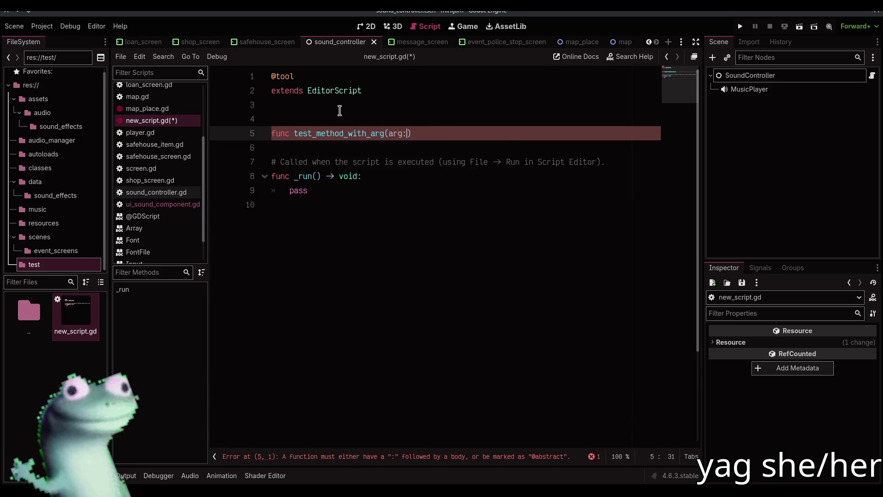
type("ring) -")
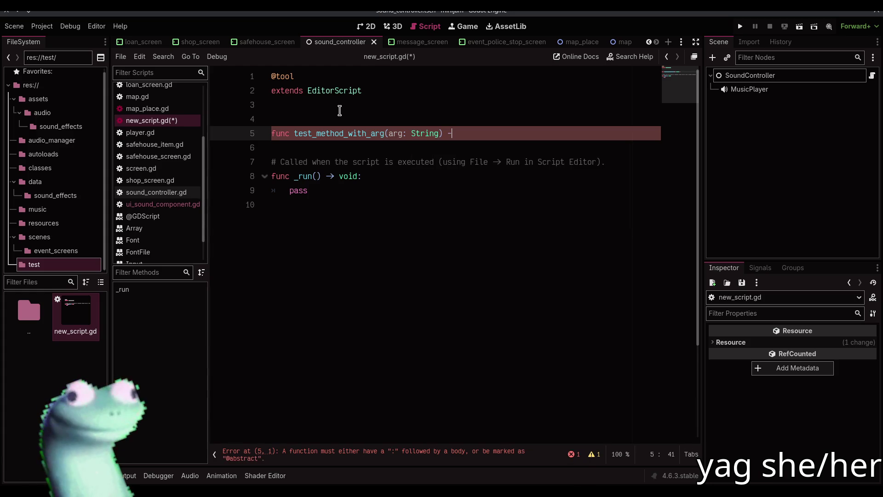
type("> void:")
key("Return")
type("pass")
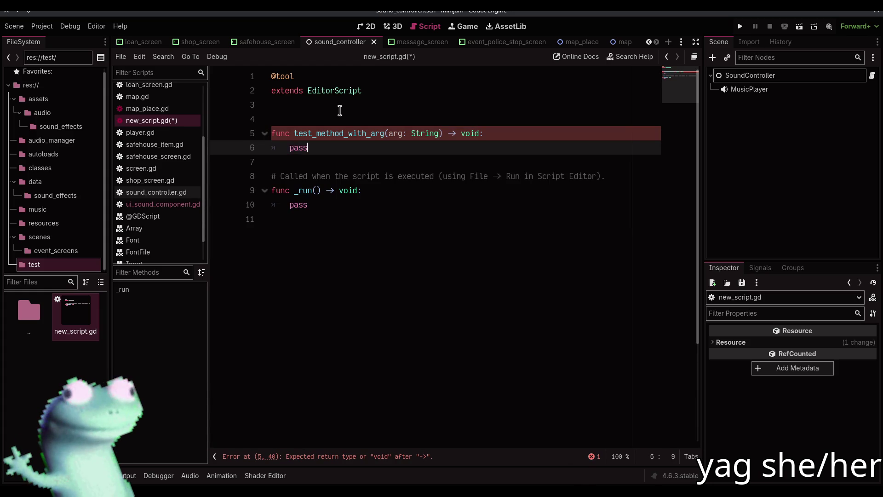
key("ctrl+s")
key("Down")
key("Return")
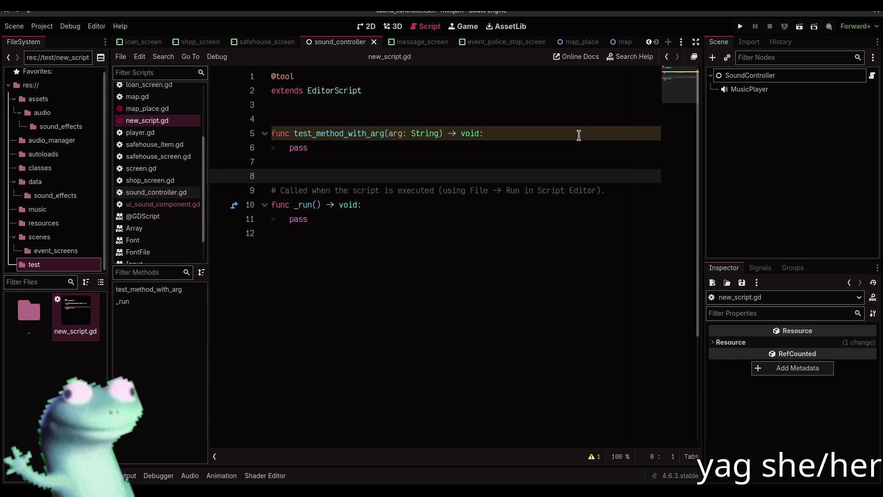
left_click(740, 27)
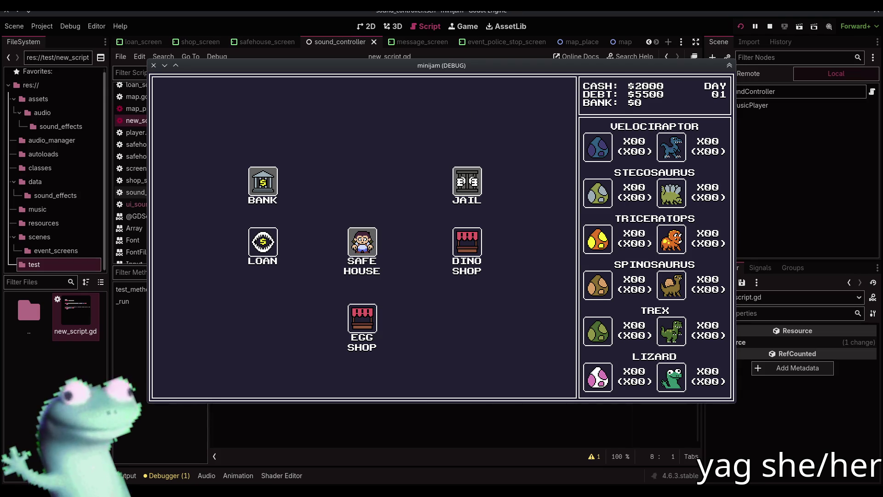
Step: In the running game, visit the Dino Shop and the Safe House, returning to the map each time
key("alt+Tab")
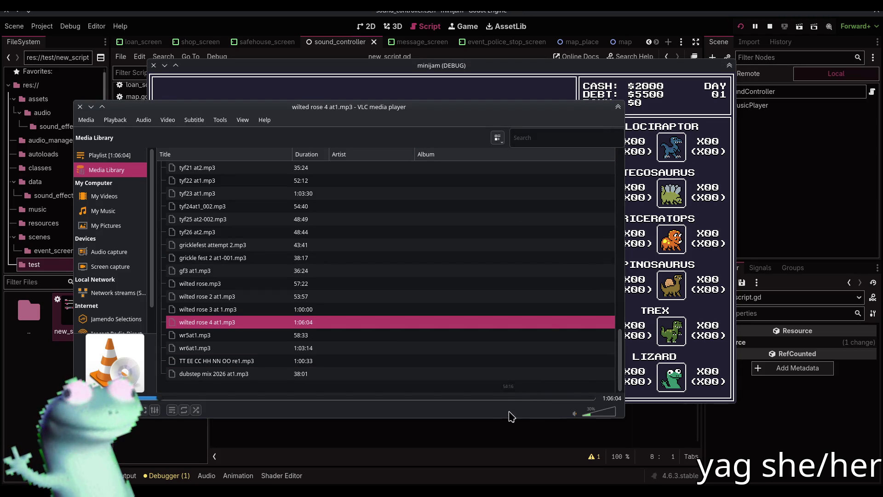
left_click(519, 70)
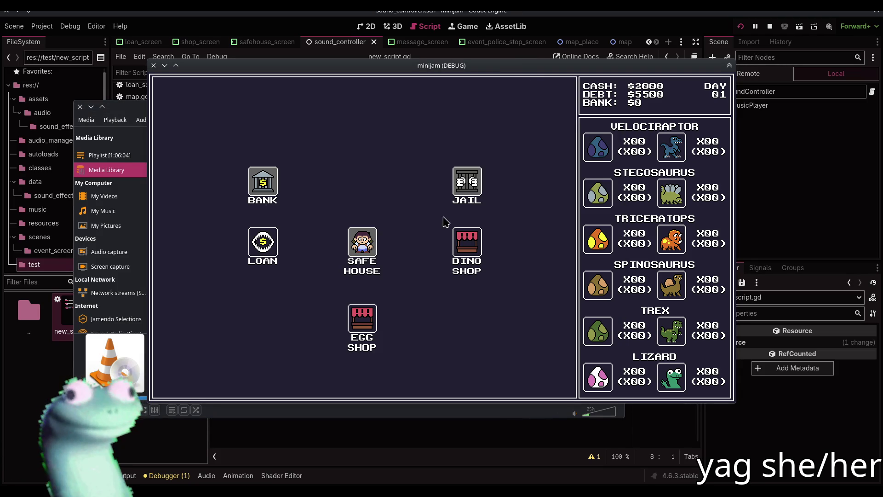
left_click(461, 256)
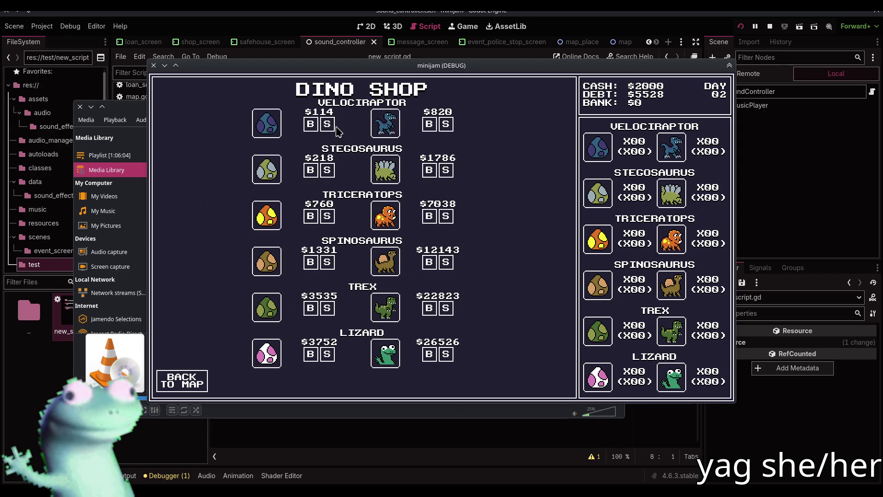
left_click(194, 382)
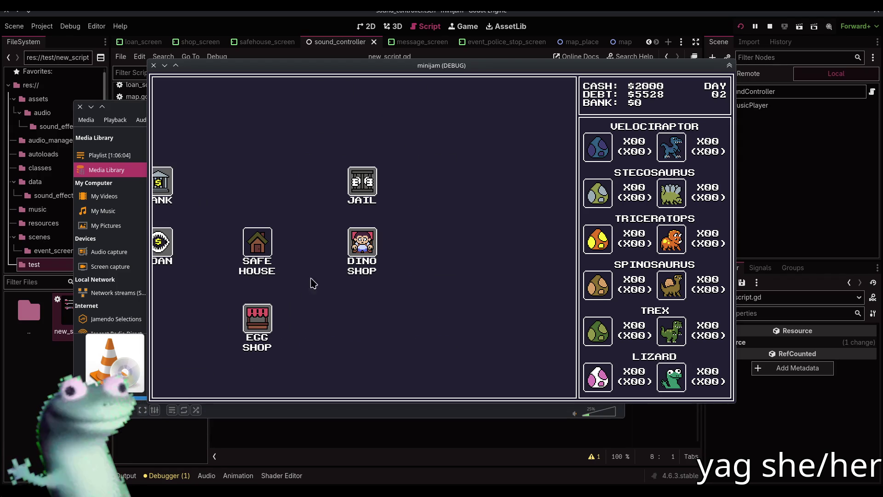
left_click(276, 244)
left_click(189, 381)
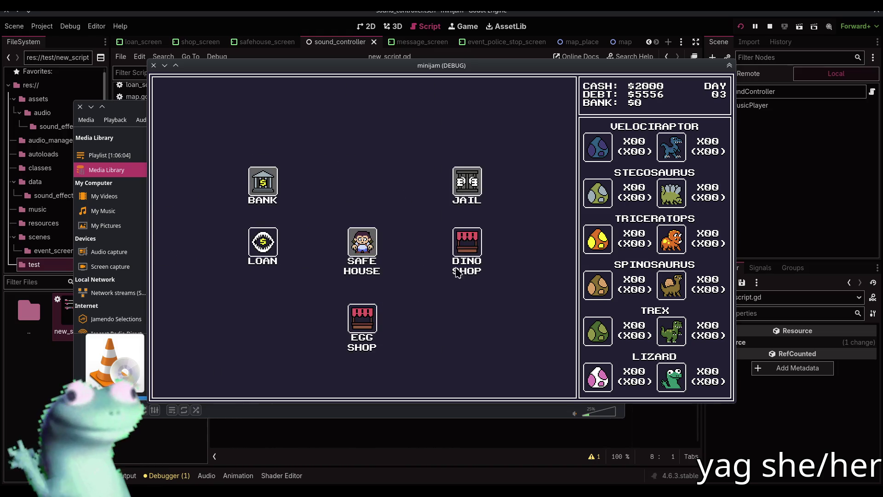
Step: Buy two Velociraptor eggs in the Dino Shop, sell one, then stop the game
left_click(464, 251)
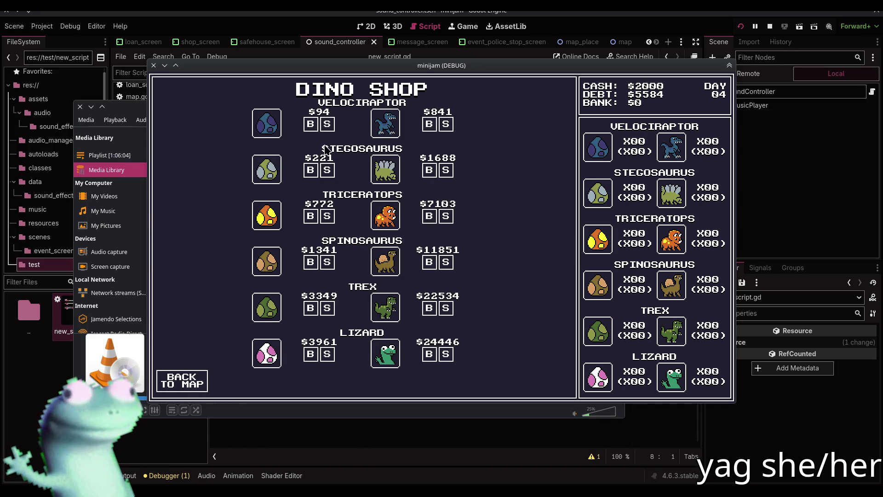
left_click(312, 125)
left_click(312, 124)
left_click(312, 124)
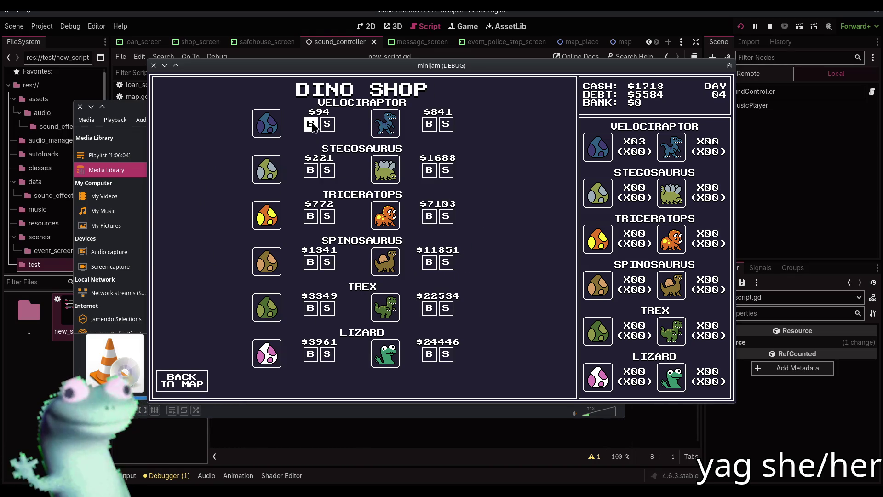
left_click(324, 125)
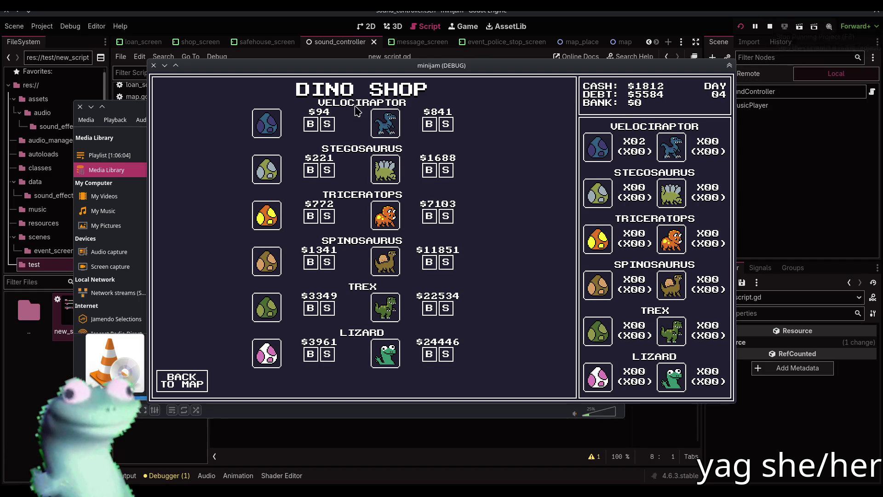
left_click(772, 30)
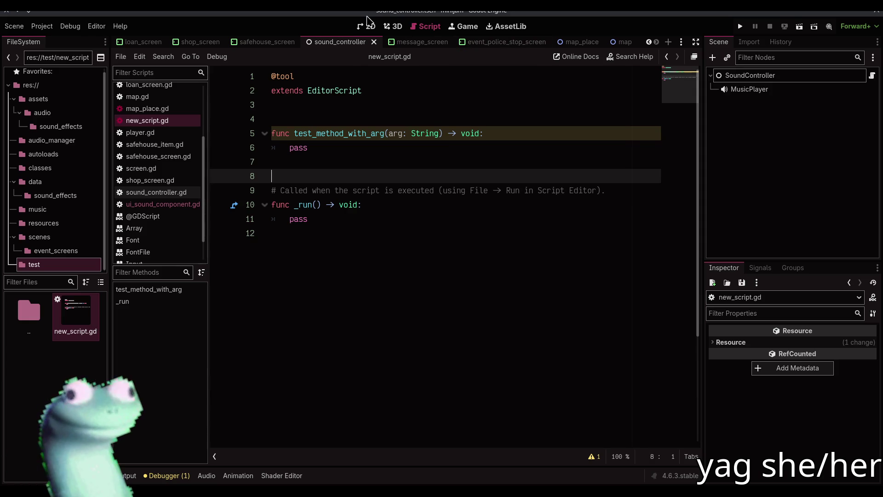
Step: Scroll through the current script, then open the dino_shop_item scene by searching 'shop'
scroll(374, 42, "up", 4)
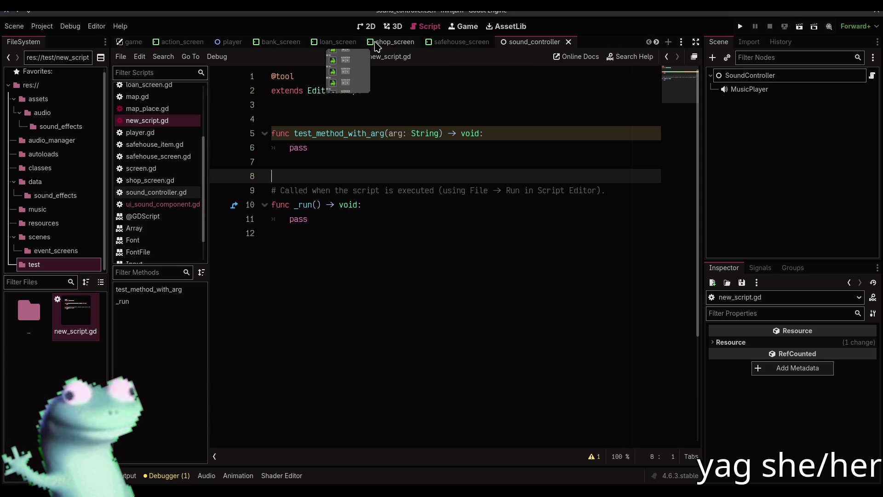
scroll(306, 41, "down", 4)
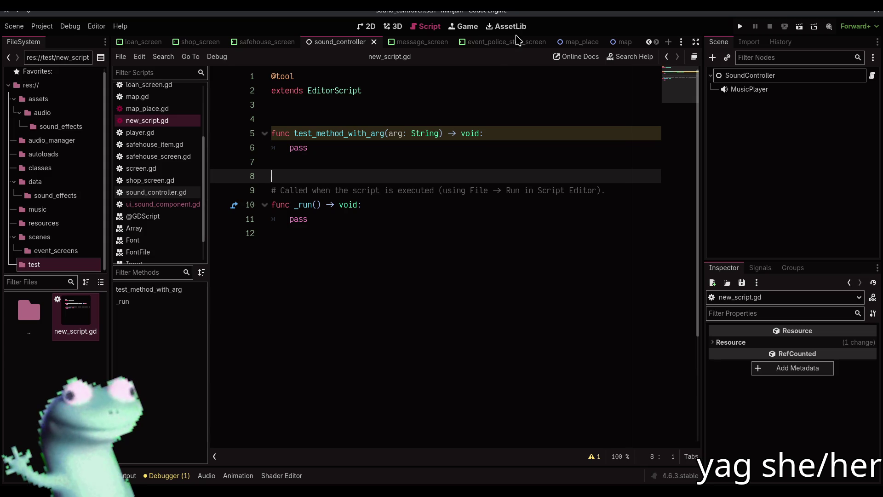
scroll(457, 43, "up", 4)
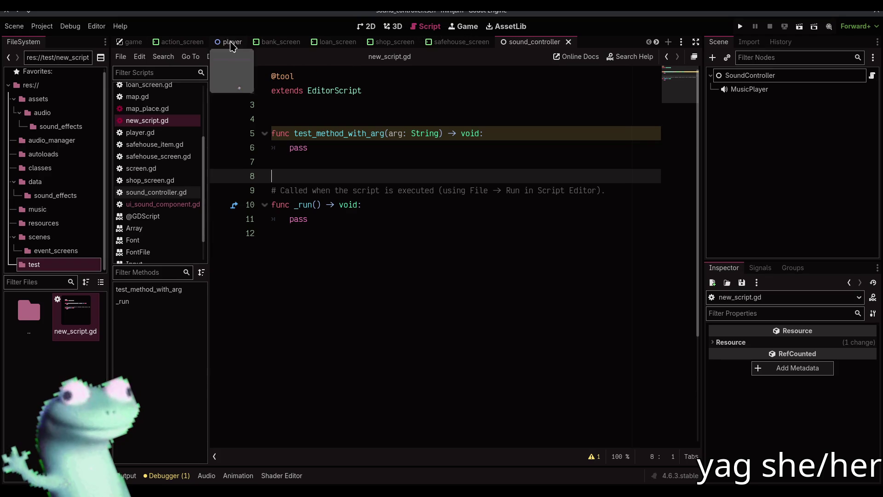
scroll(340, 43, "down", 4)
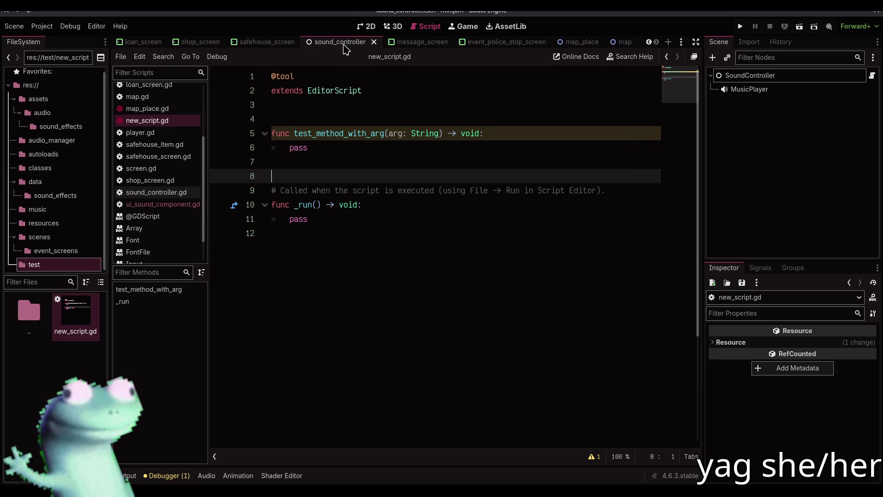
key("ctrl+shift+o")
type("shop")
key("Down")
key("Return")
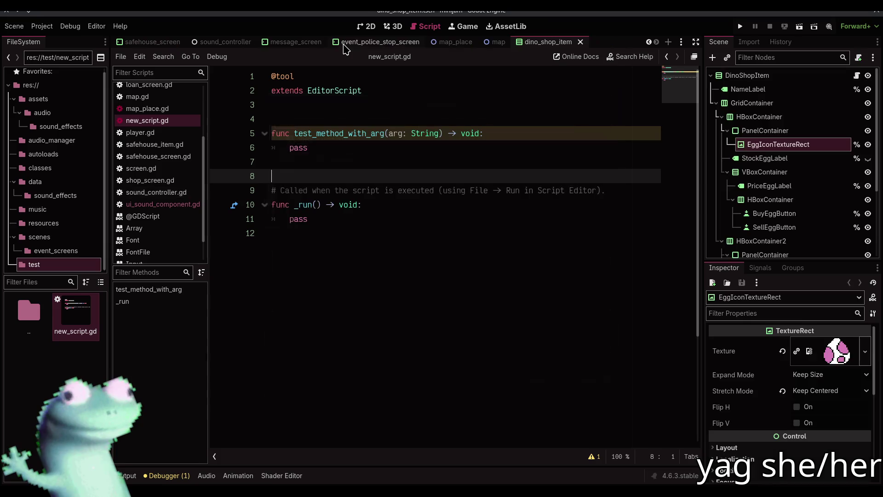
Step: Read the DinoShopItem root's script, then switch the open scene to map
scroll(819, 199, "down", 3)
scroll(851, 138, "up", 3)
left_click(857, 75)
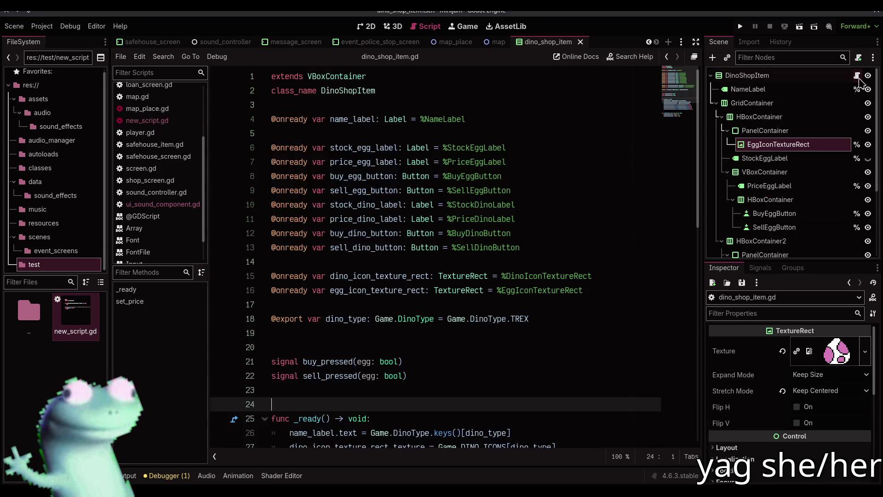
scroll(524, 239, "down", 5)
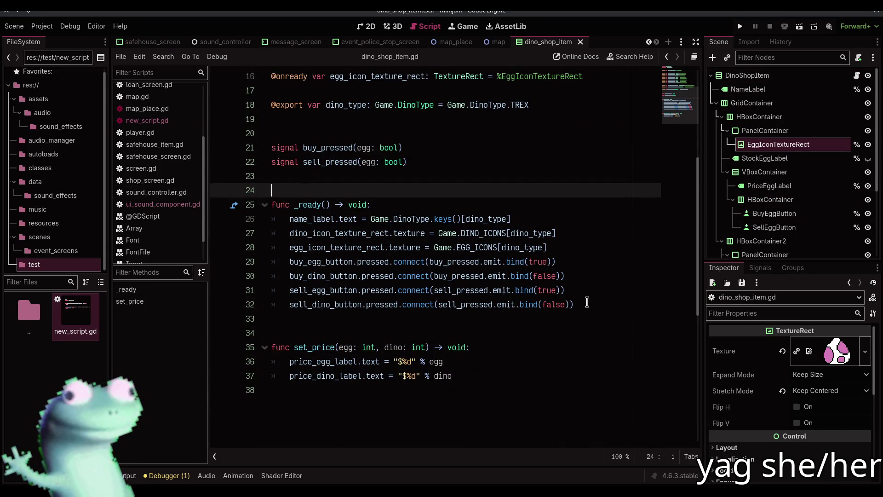
scroll(587, 302, "up", 3)
scroll(587, 302, "up", 2)
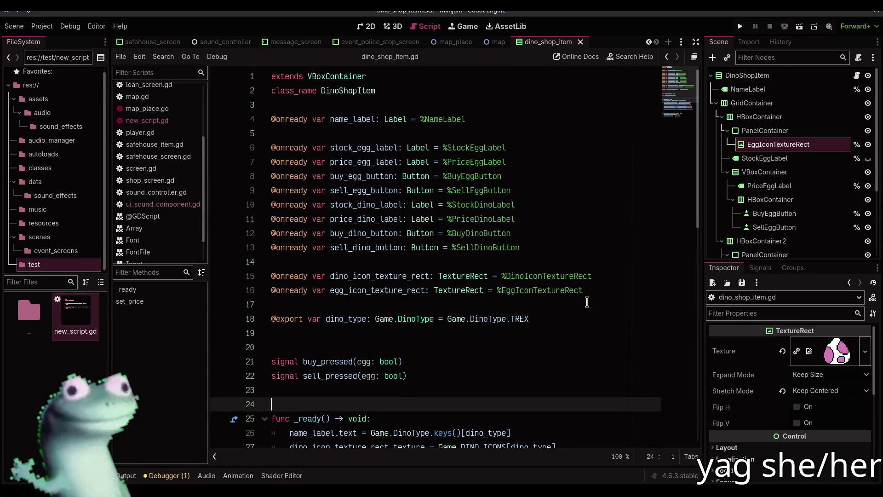
scroll(782, 177, "down", 1)
scroll(782, 178, "up", 1)
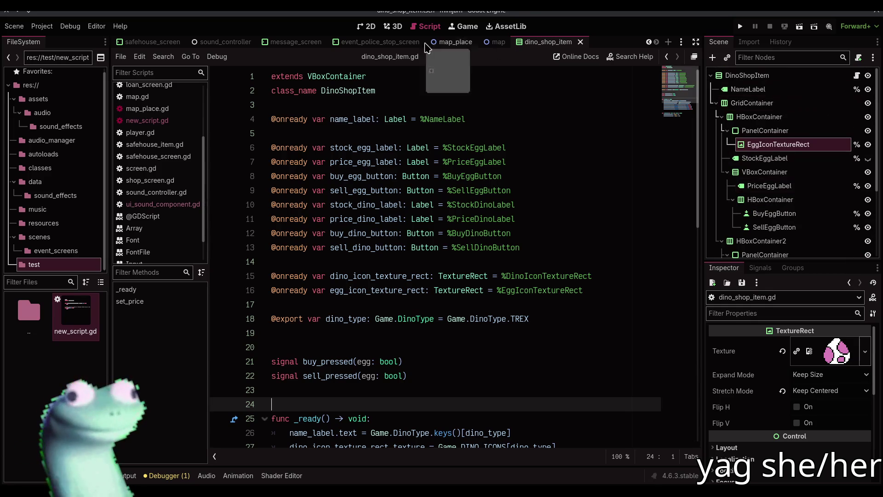
left_click(367, 26)
left_click(426, 26)
scroll(449, 233, "down", 5)
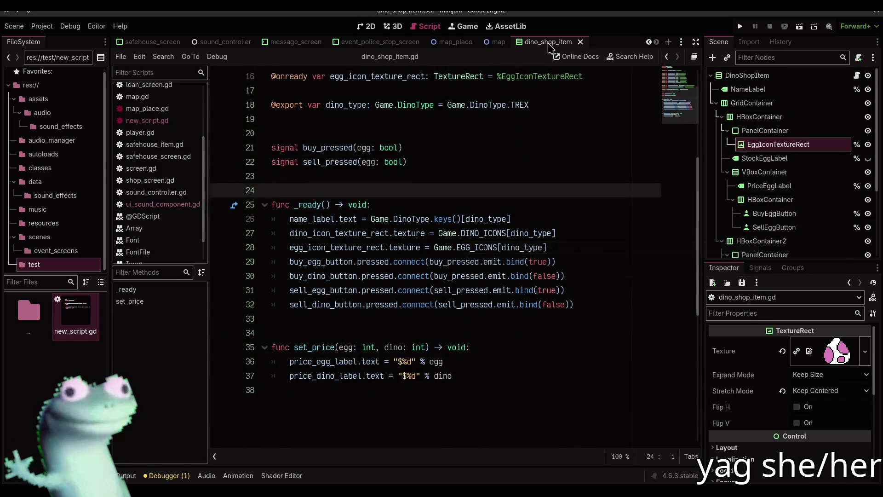
key("ctrl+shift+Tab")
scroll(175, 166, "up", 4)
left_click(139, 150)
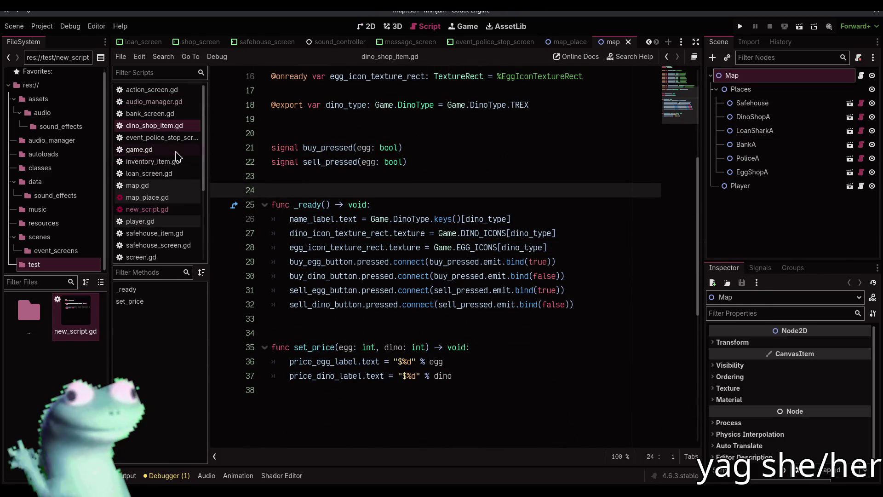
Step: Delete the sfx_select and sfx_click AudioManager calls from buy_request in game.gd
scroll(389, 289, "down", 5)
scroll(390, 286, "down", 6)
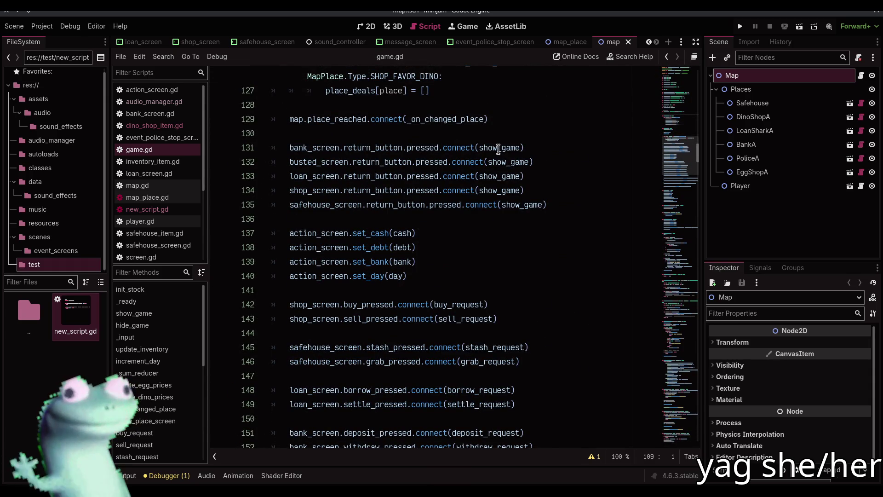
scroll(463, 262, "down", 2)
left_click(460, 219, "ctrl")
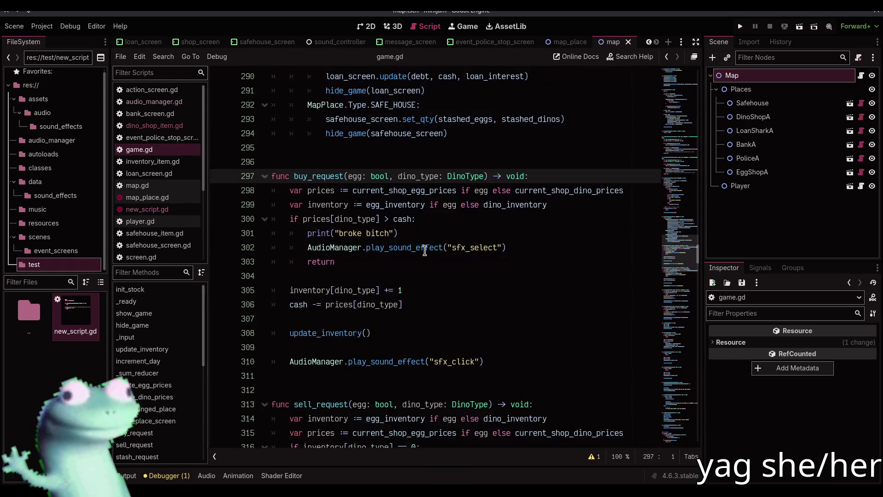
scroll(424, 249, "down", 1)
left_click_drag(526, 203, 526, 197)
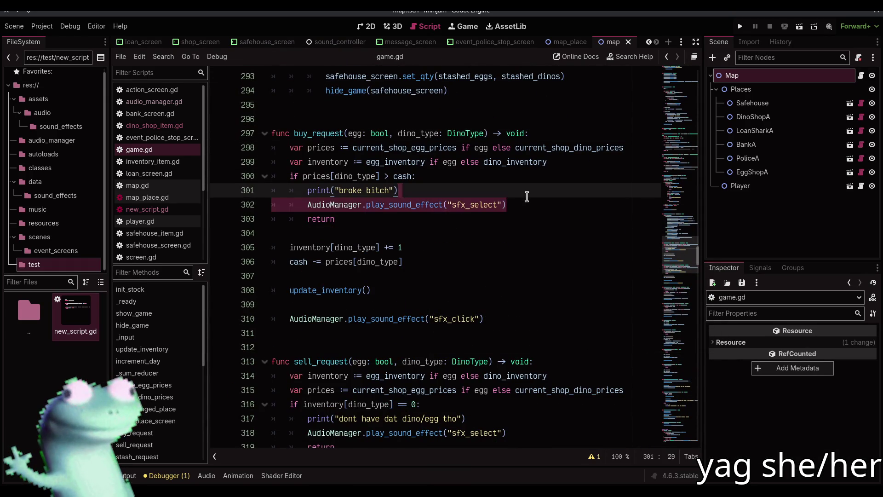
key("BackSpace")
left_click_drag(501, 303, 499, 290)
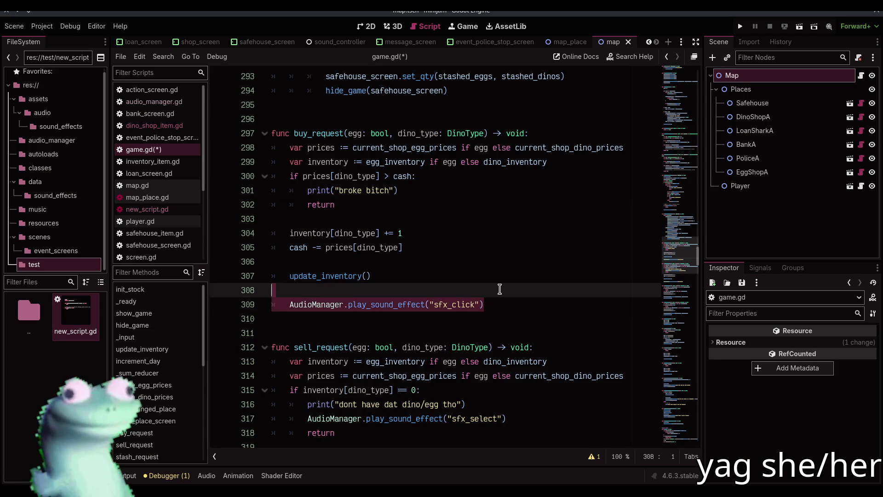
key("BackSpace")
key("BackSpace")
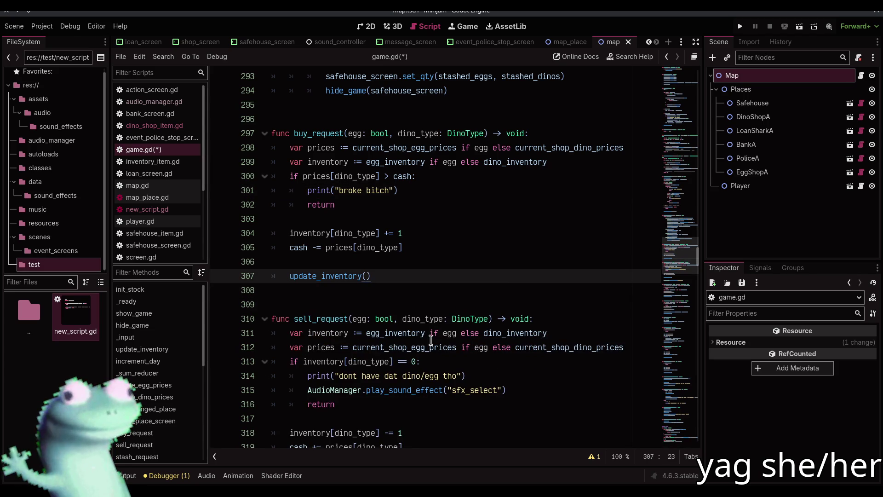
Step: Glance at audio_manager.gd, then open ui_sound_component.gd and highlight every SoundController use
left_click(338, 390, "ctrl")
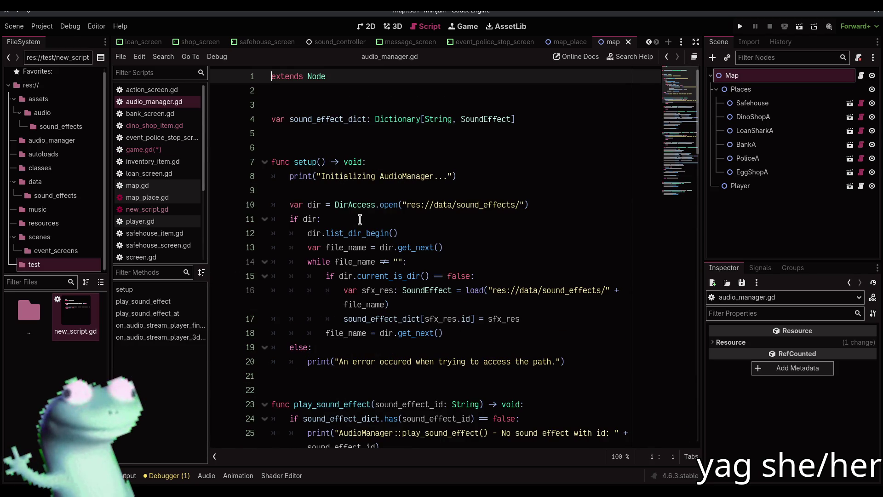
left_click(177, 150)
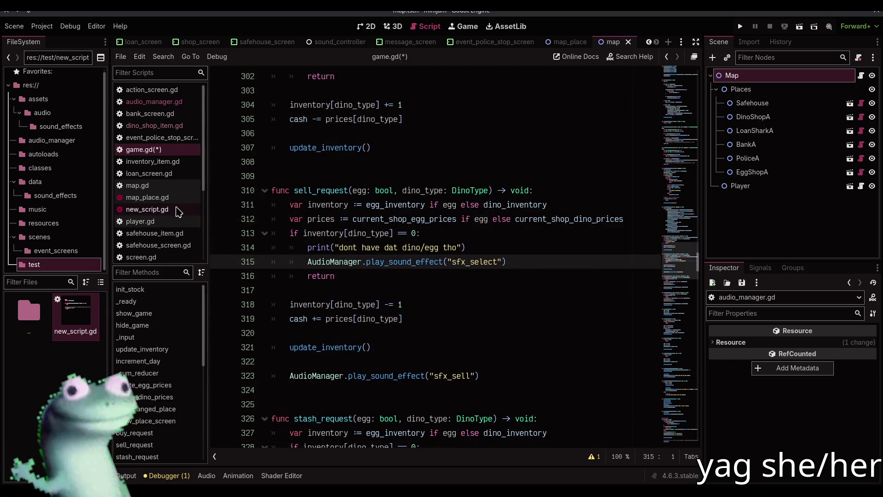
left_click(177, 210)
left_click(176, 199)
left_click(177, 187)
scroll(178, 188, "down", 3)
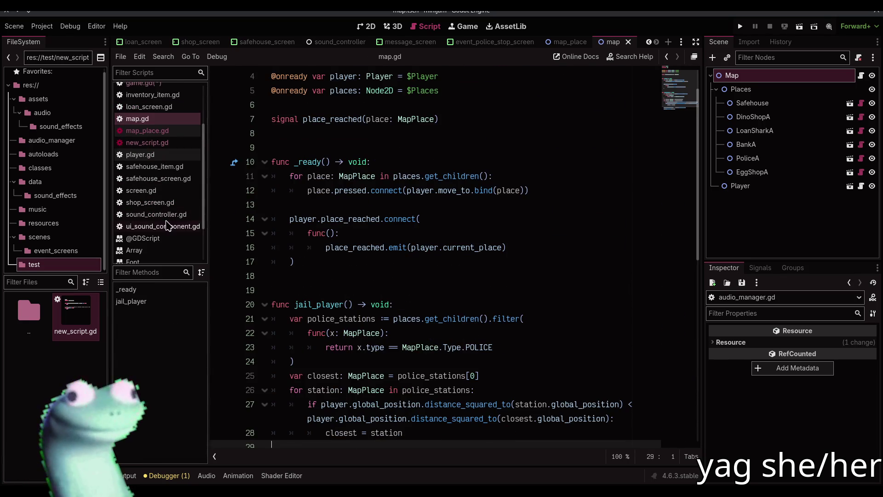
left_click(168, 226)
left_click(503, 236)
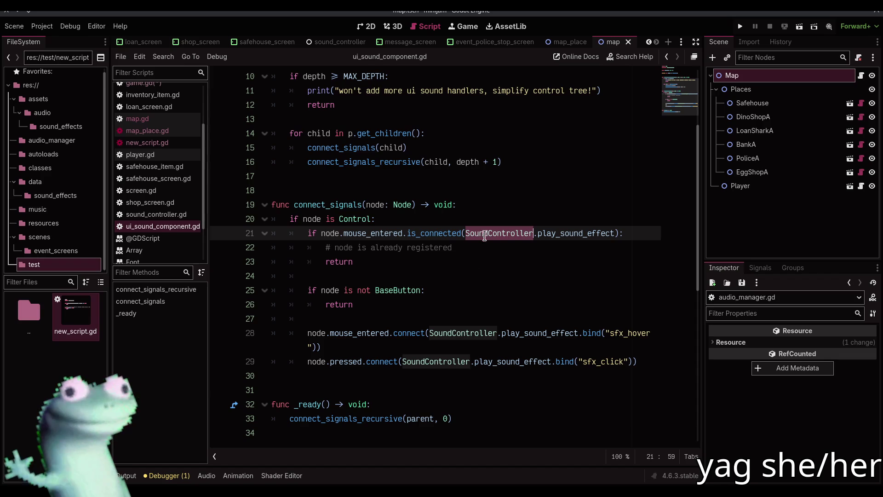
Step: Replace all three SoundController references with AudioManager in ui_sound_component.gd and save it
left_click(486, 234, "ctrl")
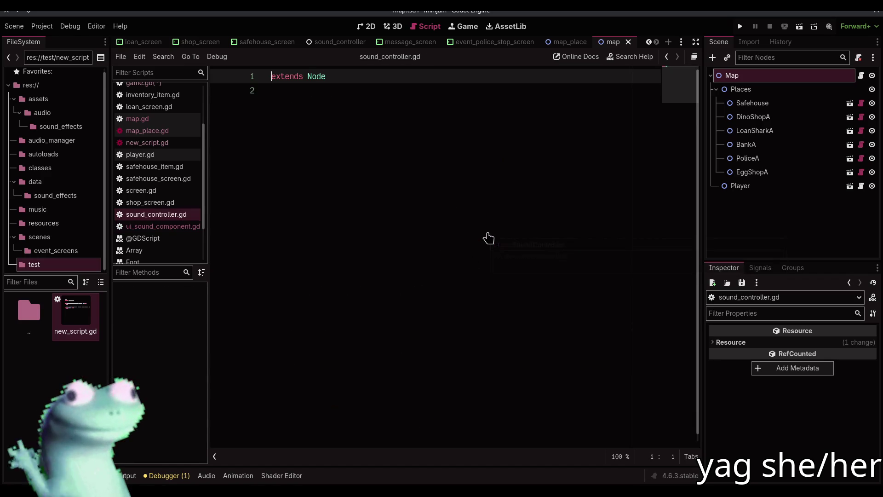
left_click(162, 226)
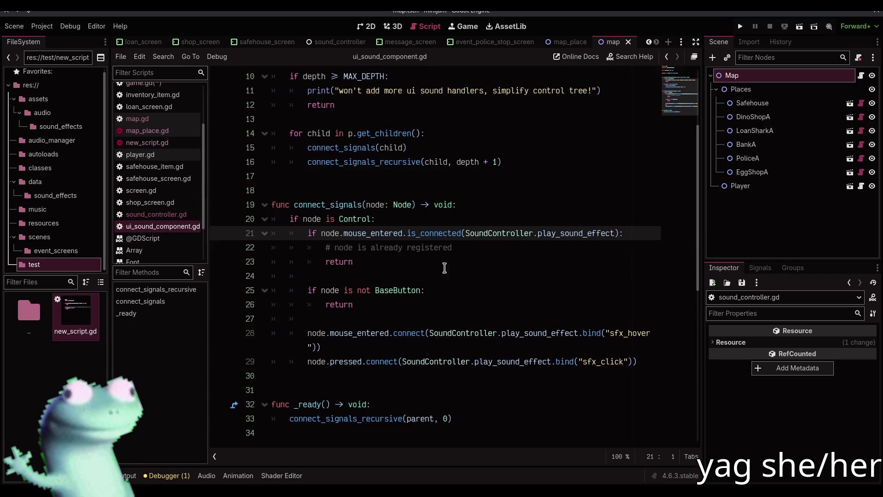
type("AudioManager")
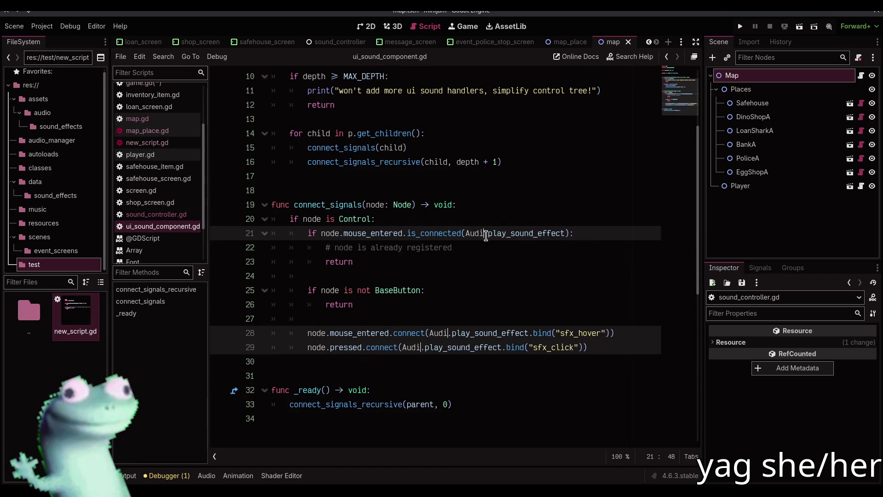
key("Escape")
key("ctrl+s")
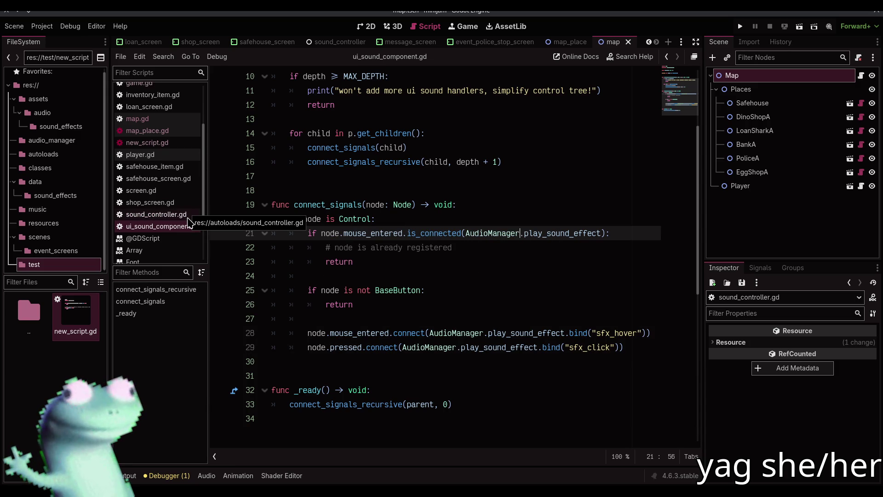
Step: Return to game.gd and select the AudioManager call on line 315
scroll(161, 133, "up", 3)
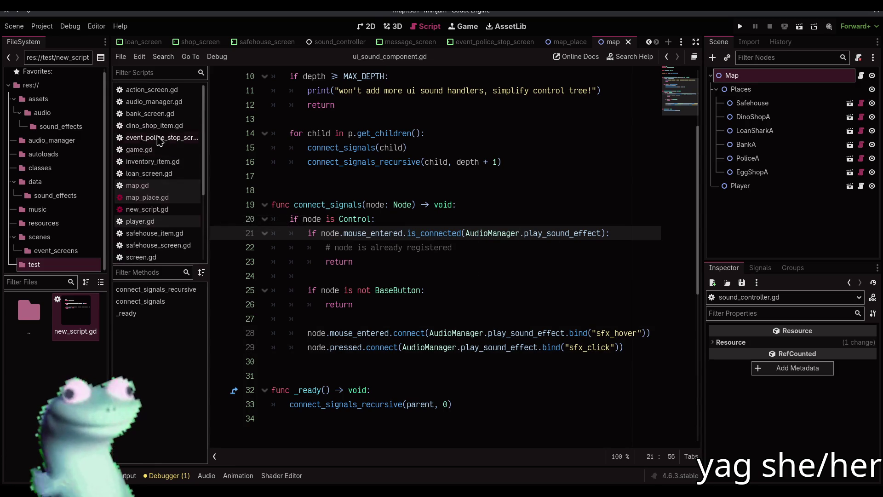
left_click(140, 149)
double_click(338, 262)
left_click(443, 247, "shift")
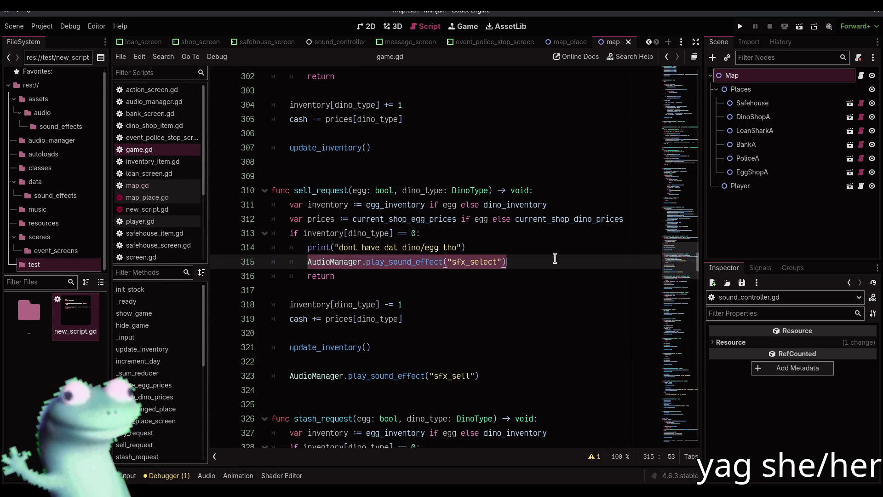
Step: Search all scripts for AudioManager.play_sound_effect and delete the sfx_select call in sell_request
left_click(556, 258, "shift")
left_click(443, 262, "shift")
key("ctrl+shift+f")
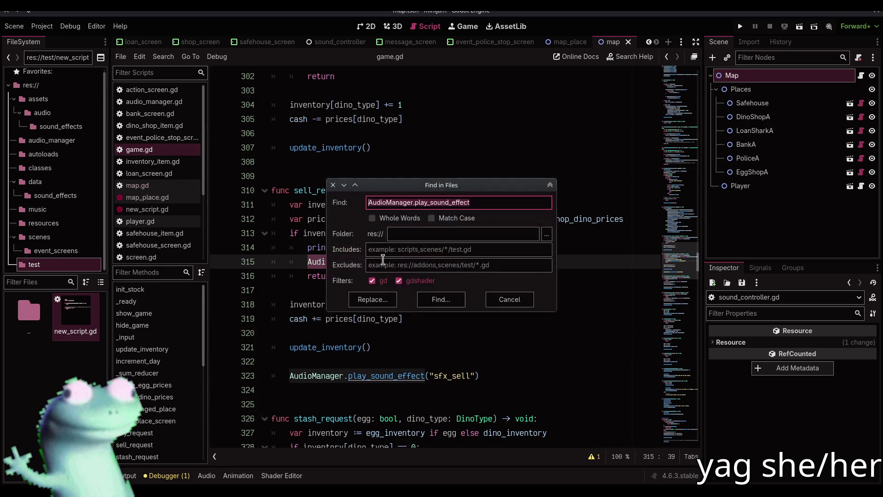
key("Return")
left_click(366, 420)
left_click(542, 262)
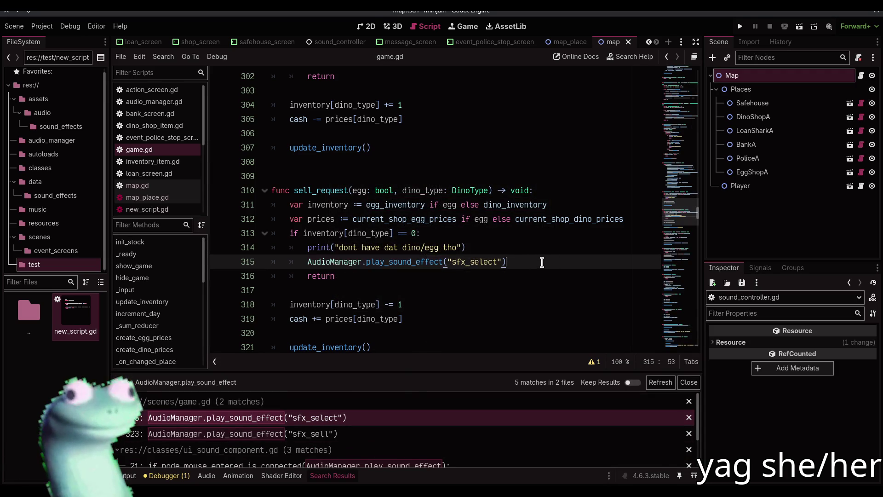
left_click(542, 252, "shift")
key("BackSpace")
Step: Delete the sfx_sell call from game.gd, save, refresh and close the search results
left_click(439, 434)
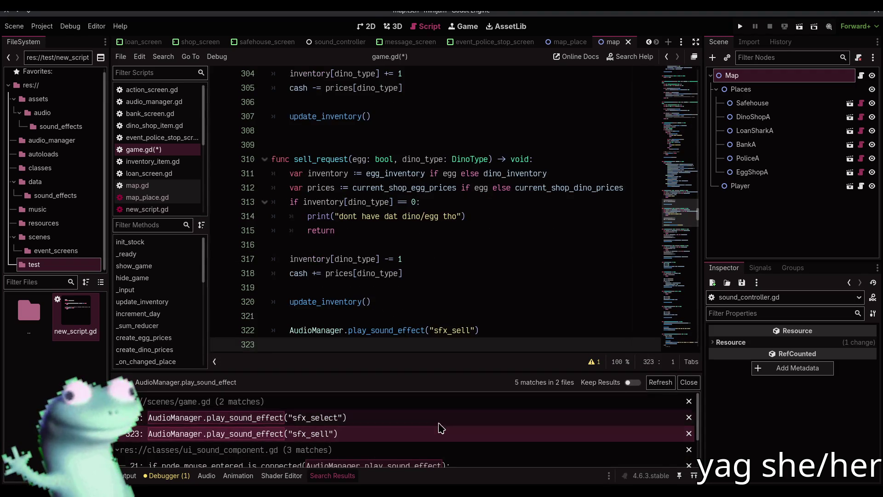
left_click(651, 382)
key("ctrl+s")
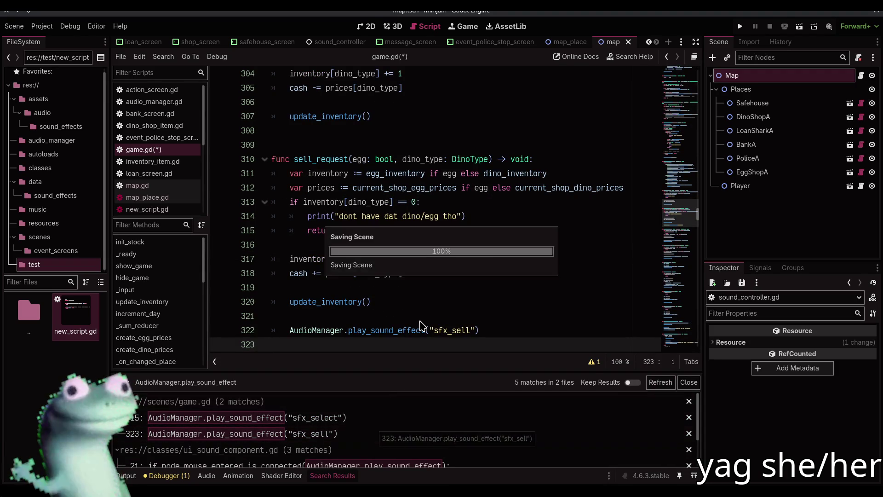
left_click(660, 382)
left_click(276, 418)
mouse_move(511, 332)
left_mouse_down()
mouse_move(519, 331)
mouse_move(517, 312)
left_mouse_up()
key("BackSpace")
key("BackSpace")
key("ctrl+s")
left_click(656, 385)
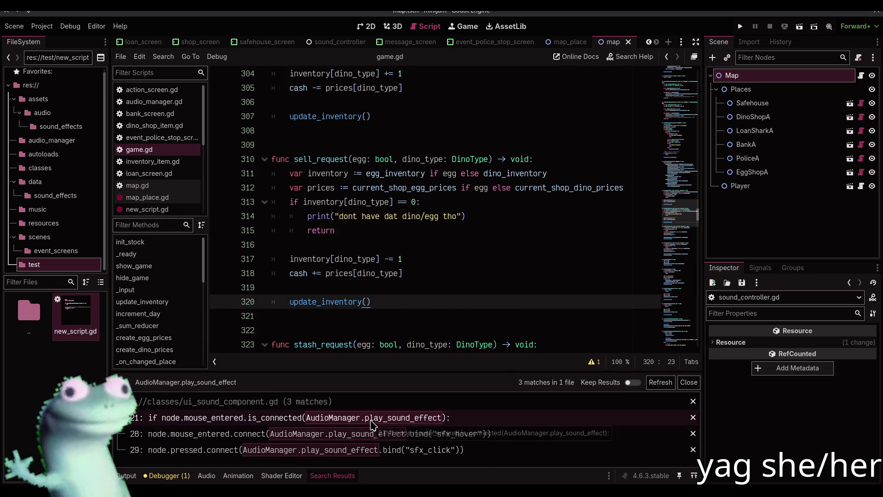
left_click(335, 477)
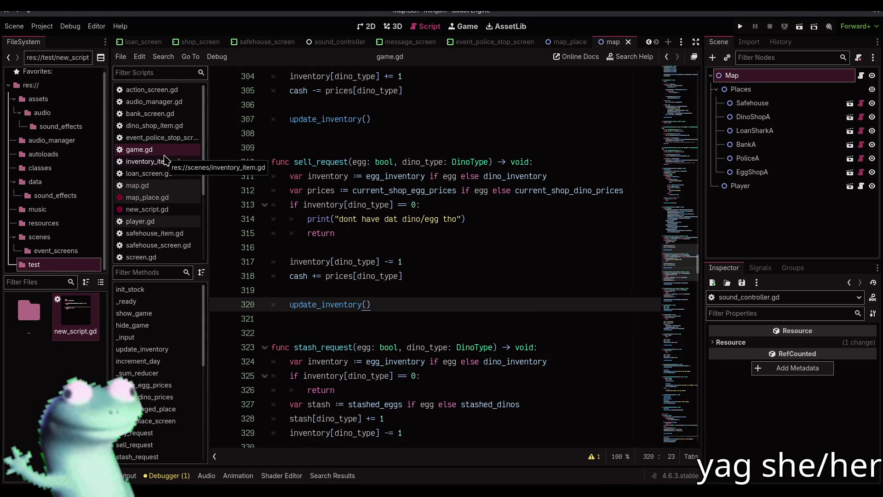
Step: Look over ui_sound_component.gd, then open new_script.gd with the caret after its extends line
scroll(167, 198, "down", 3)
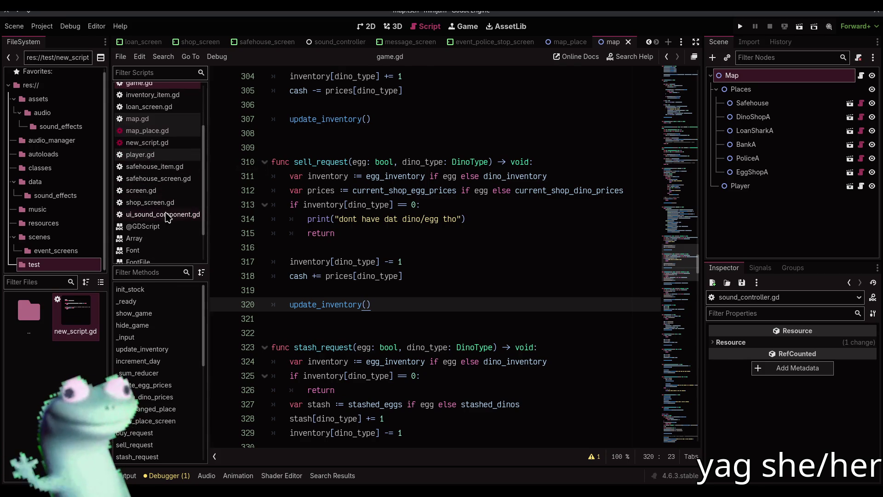
left_click(167, 216)
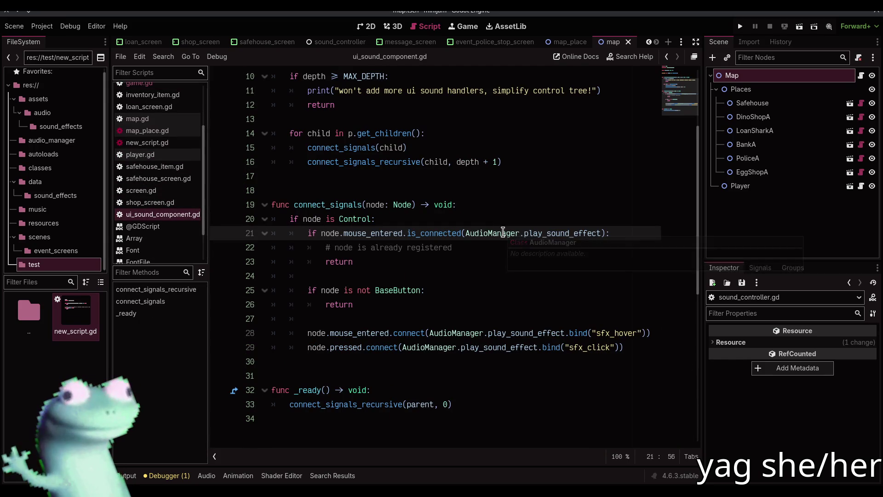
left_click(499, 322)
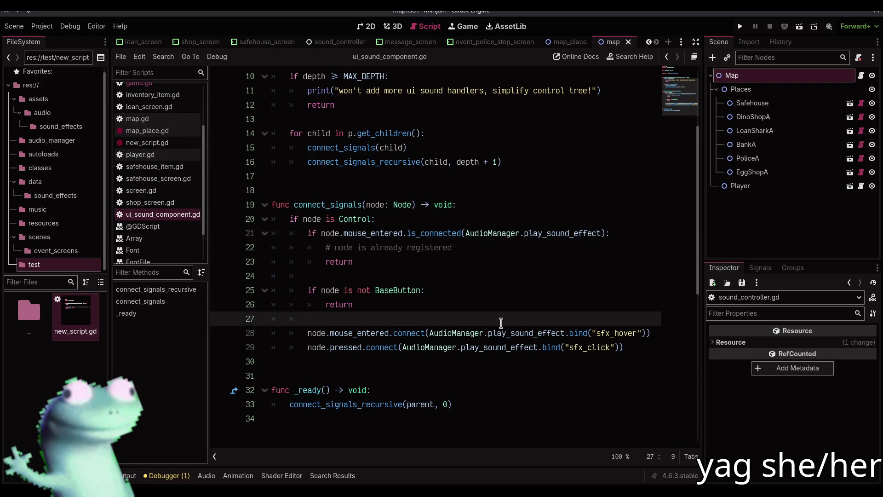
key("Up")
key("Up")
key("Up")
key("Down")
key("Down")
key("Down")
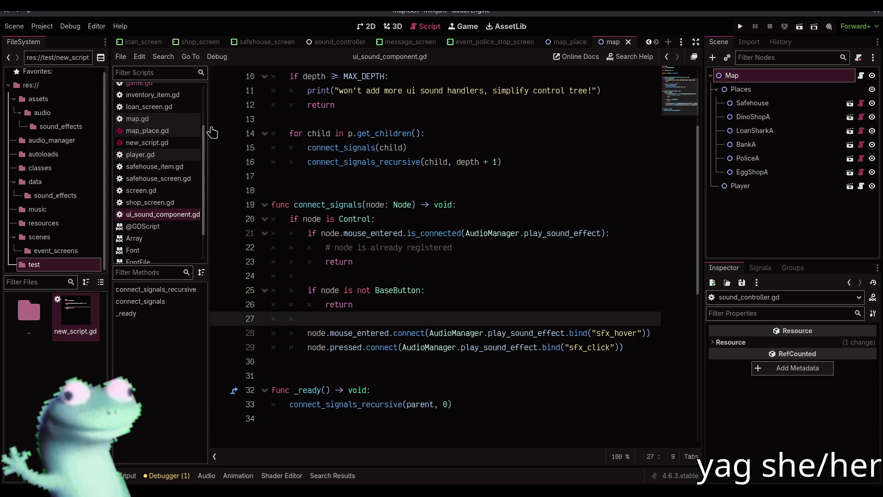
scroll(159, 203, "down", 2)
scroll(157, 184, "up", 2)
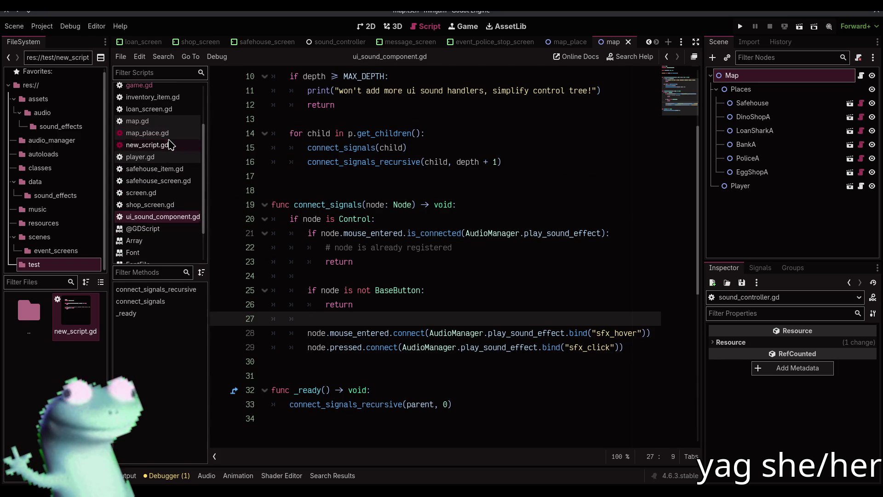
left_click(169, 145)
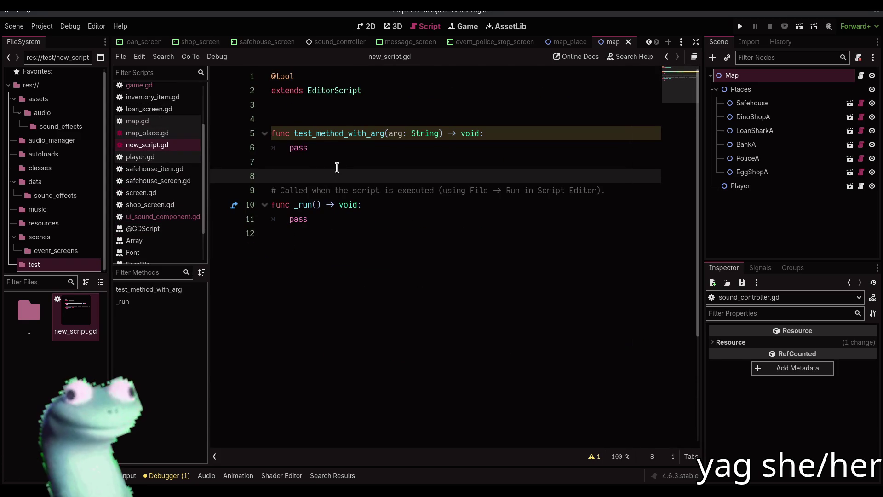
left_click(333, 109)
Step: Declare signal a and, in _run, connect it to test_method_with_arg.bind("b")
key("Return")
type("sig")
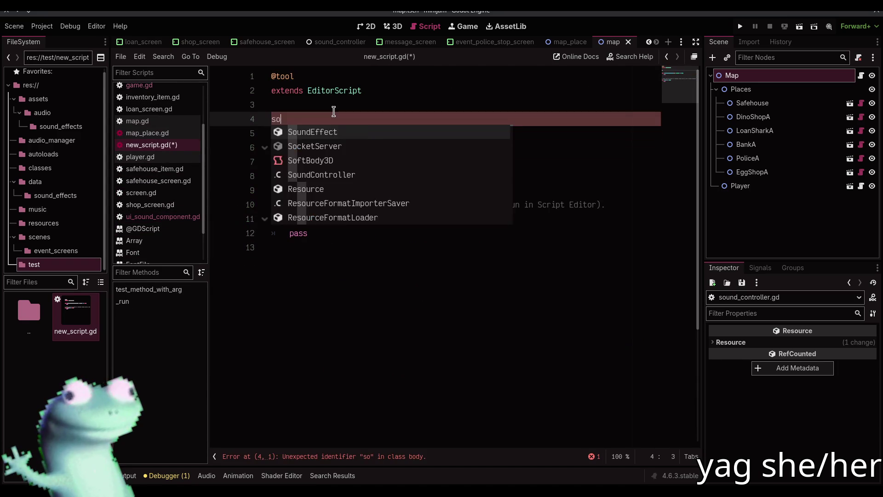
type("nal a(")
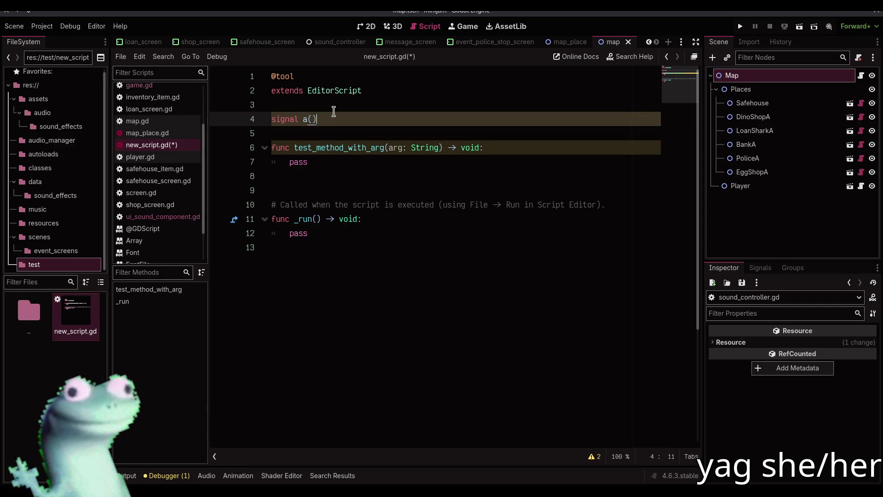
key("ctrl+s")
left_click(325, 234)
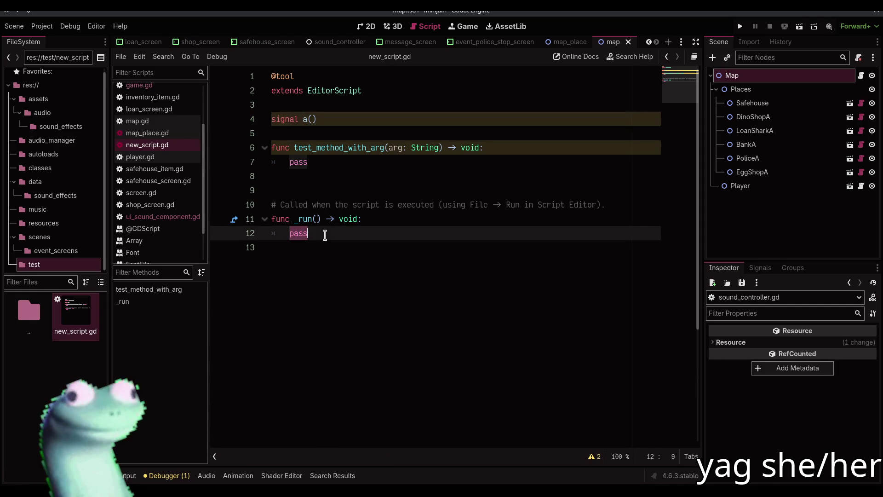
type("a.")
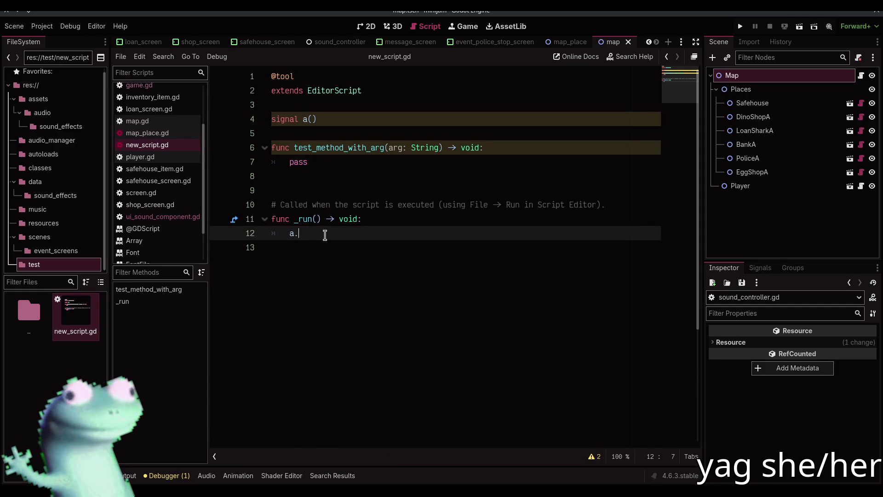
type("connect(test")
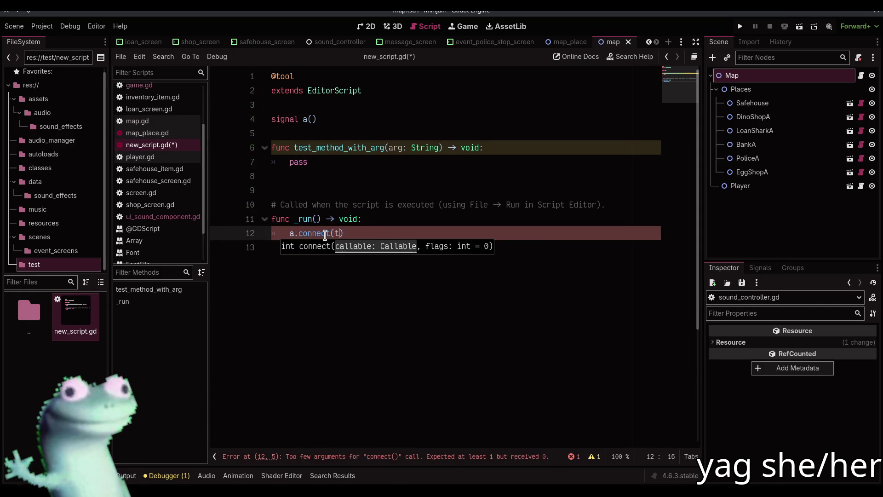
key("Return")
type(".bind")
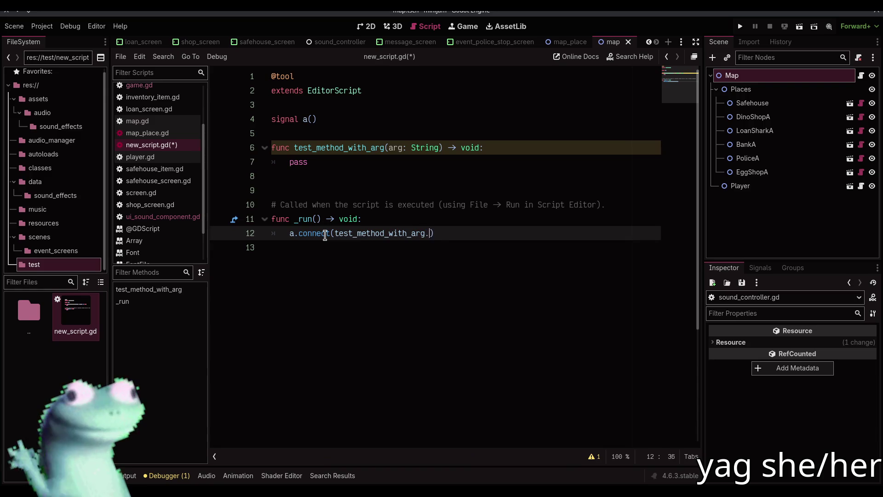
type("(\"b")
key("End")
key("Return")
key("Return")
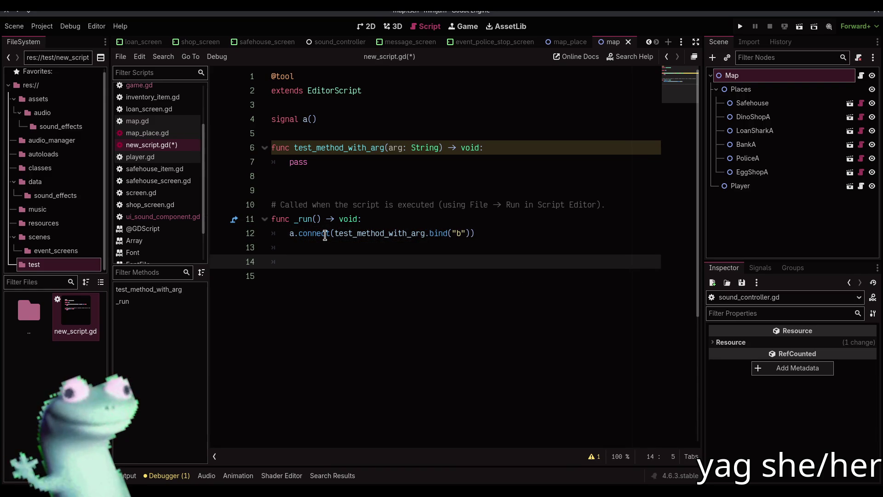
key("BackSpace")
type("p")
type("(")
Step: Print a.is_connected(test_method_with_arg), save and run, showing true in the Output
left_click(156, 218)
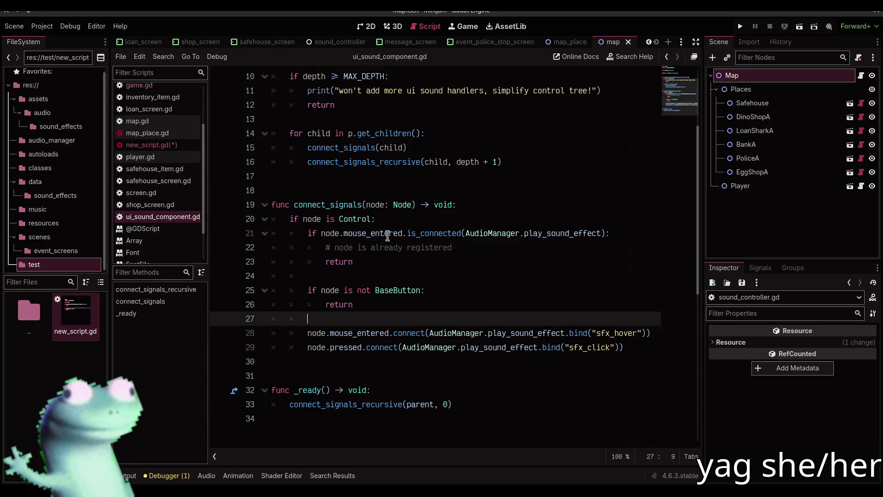
left_click(188, 147)
type("is_")
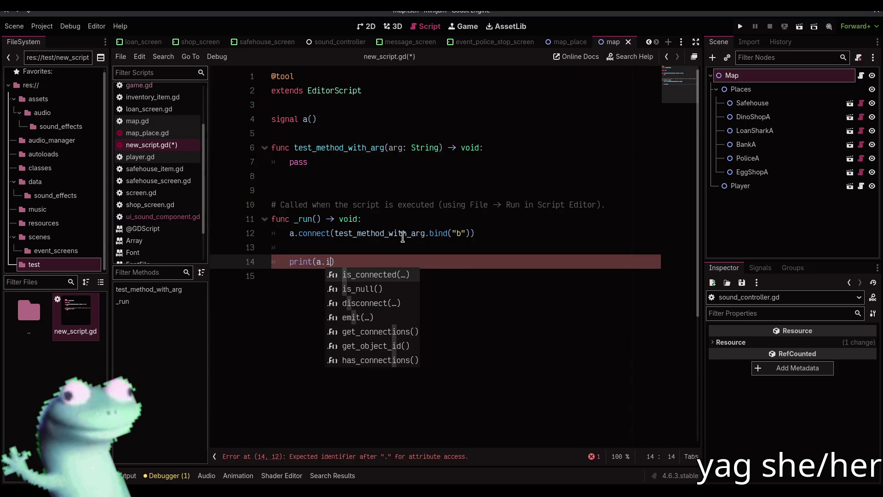
key("Return")
type("test_me")
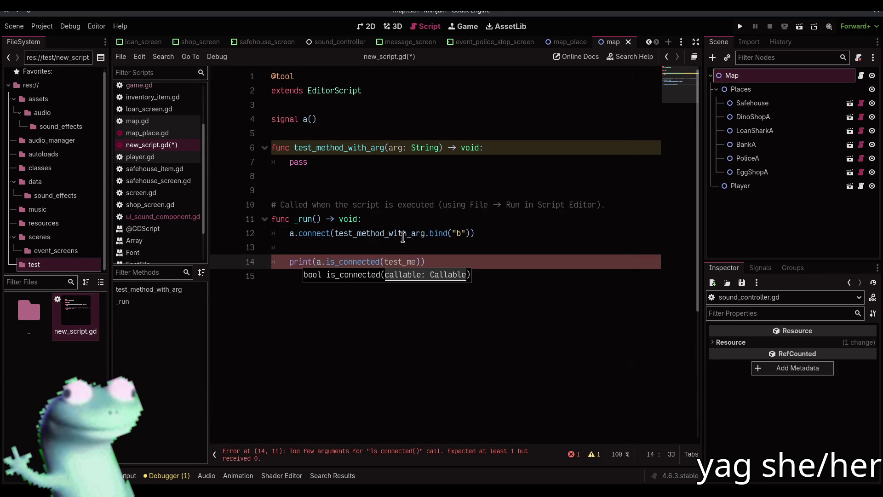
key("Return")
key("ctrl+s")
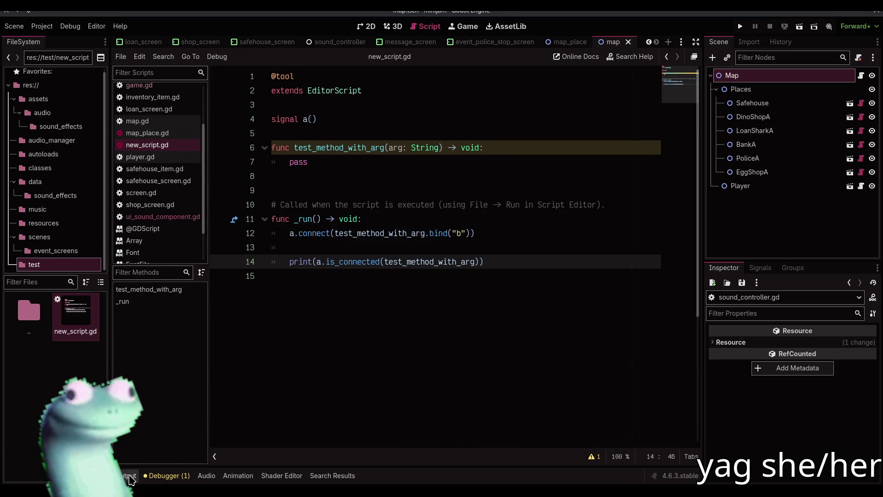
left_click(130, 480)
left_click(385, 245)
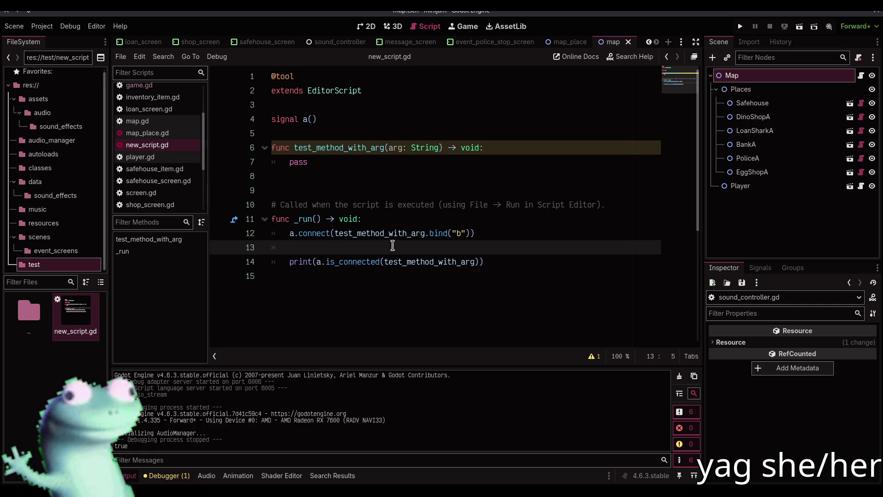
right_click(89, 327)
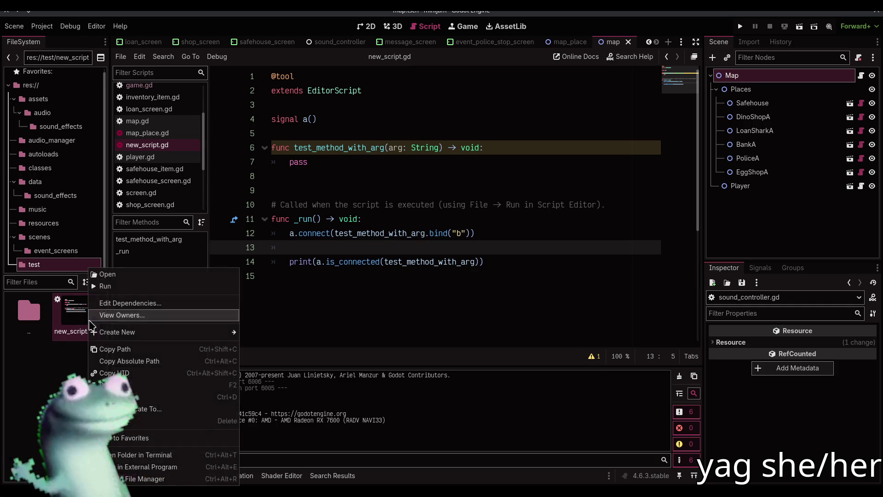
Step: Delete new_script.gd from the project and collapse the Output panel
left_click(130, 424)
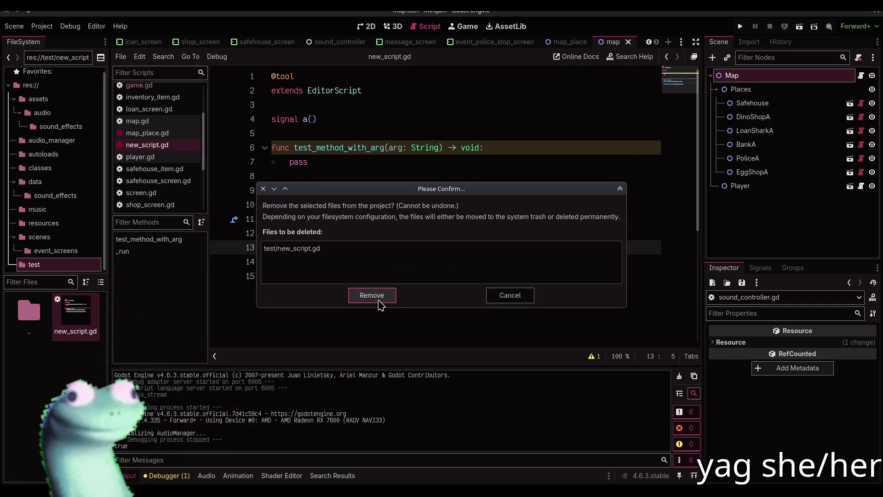
left_click(370, 296)
left_click(134, 478)
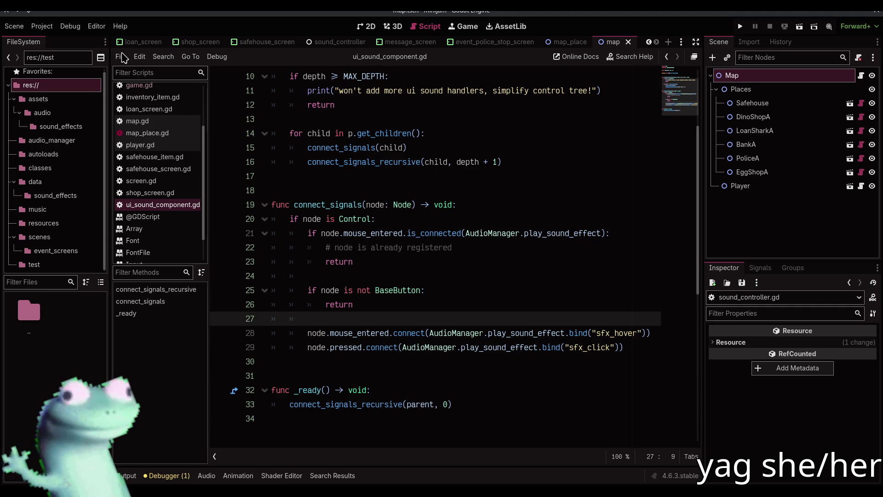
left_click(468, 181)
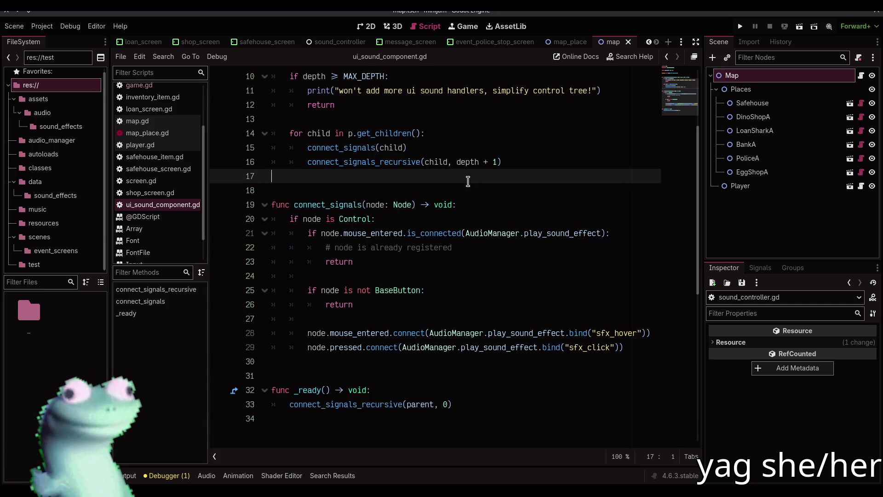
Step: Scroll through ui_sound_component.gd, then show the action_screen scene in the 2D workspace
scroll(472, 188, "down", 3)
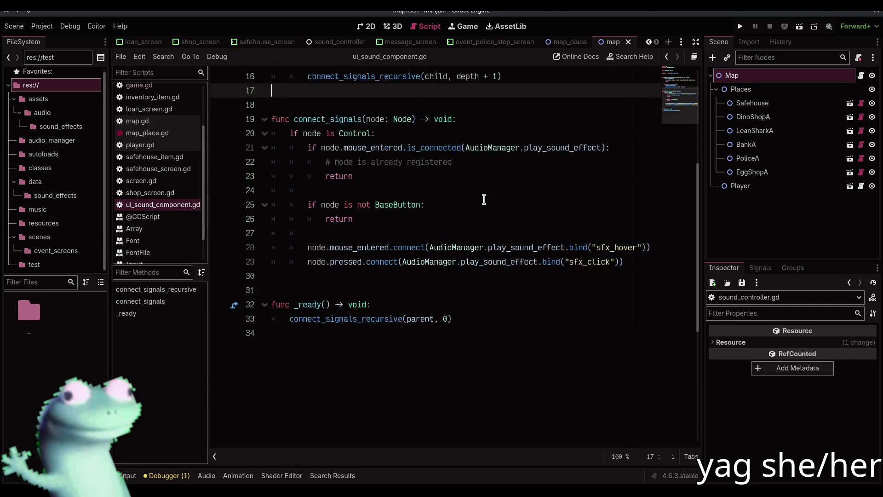
left_click(474, 236)
scroll(475, 236, "up", 2)
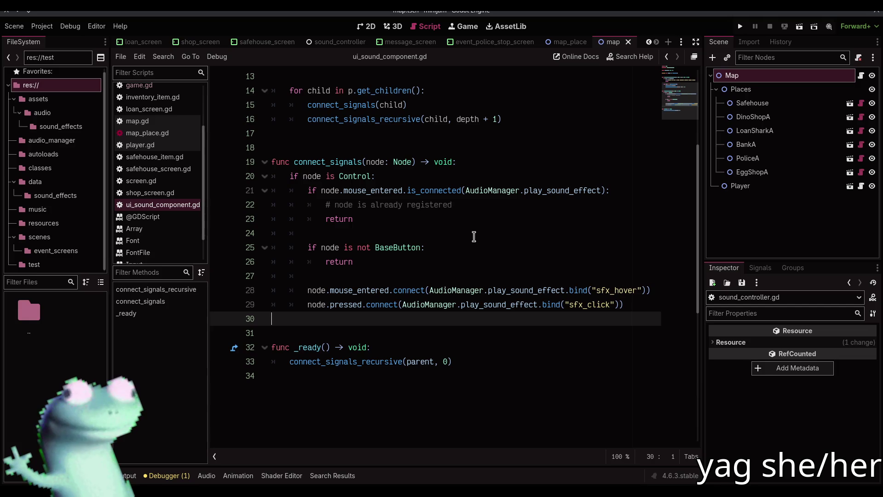
scroll(391, 45, "up", 3)
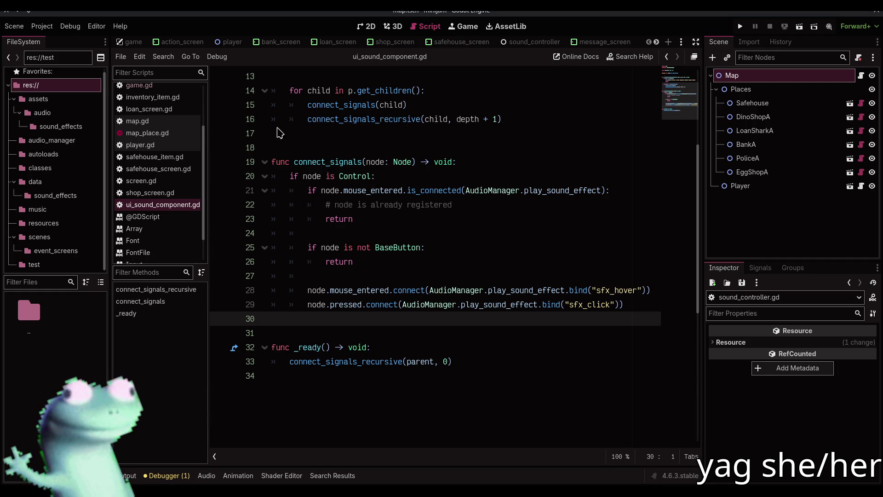
mouse_move(378, 188)
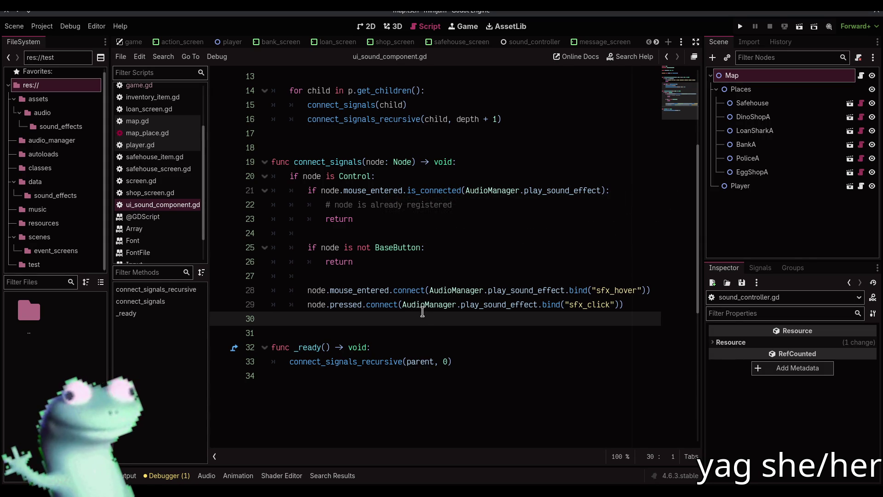
scroll(421, 308, "up", 4)
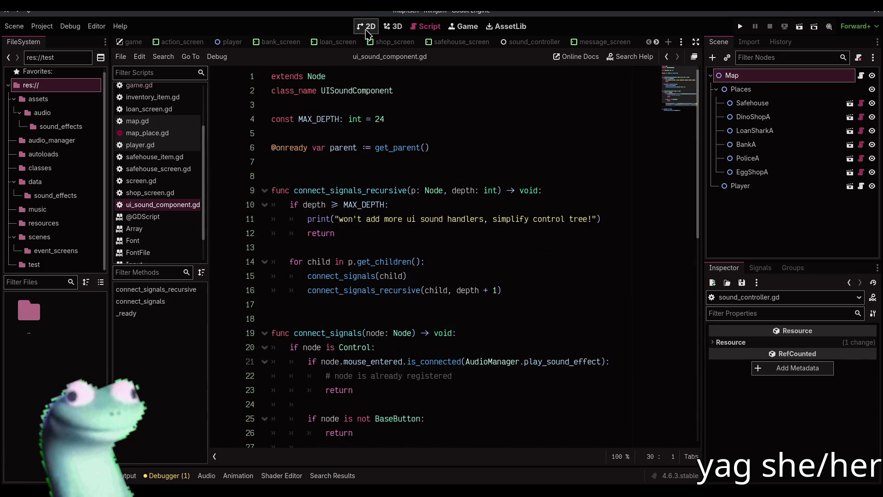
scroll(414, 230, "down", 5)
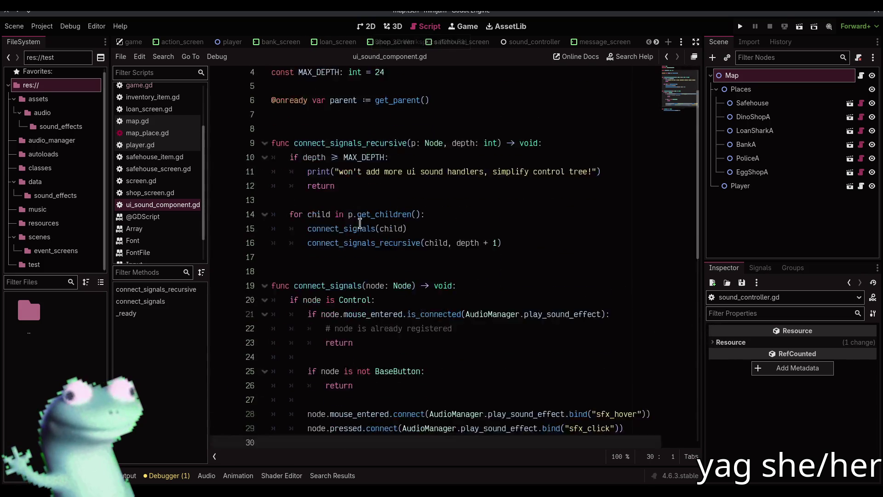
left_click(366, 26)
left_click(177, 44)
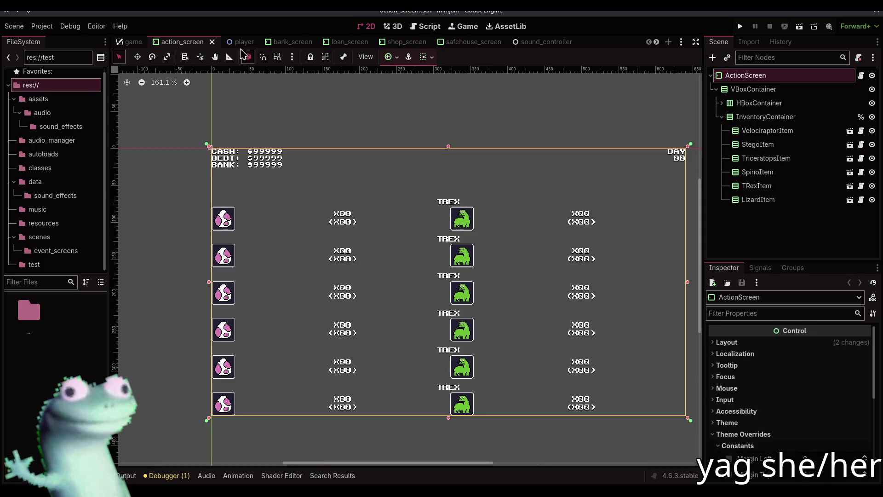
Step: Add a UISoundComponent child node, found by searching 'uisou', under the game scene's Game root
left_click(542, 93)
left_click(134, 42)
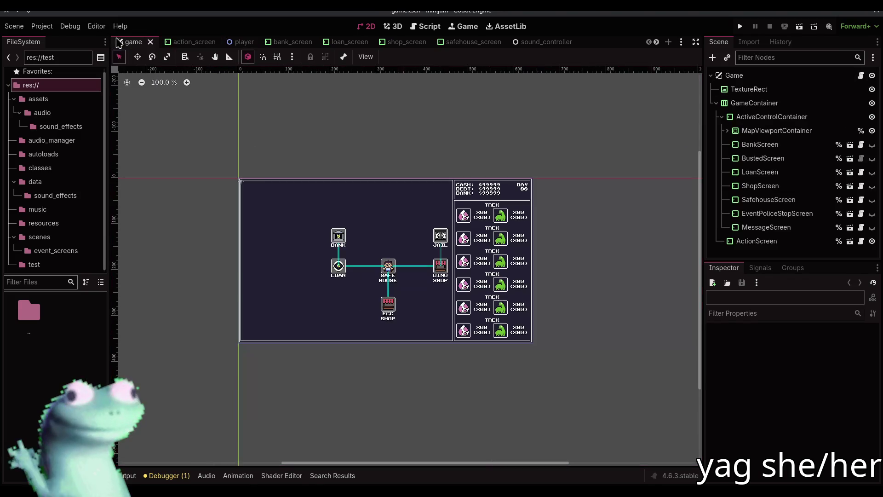
left_click(734, 76)
left_click(712, 58)
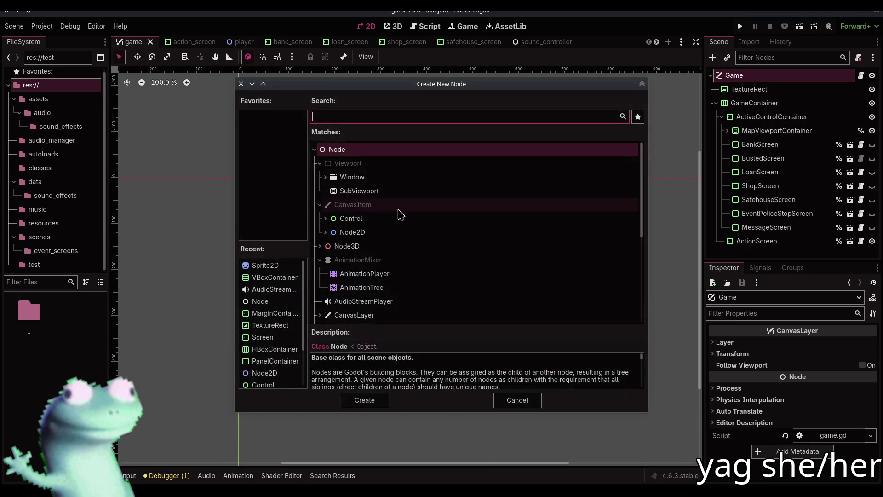
type("uisou")
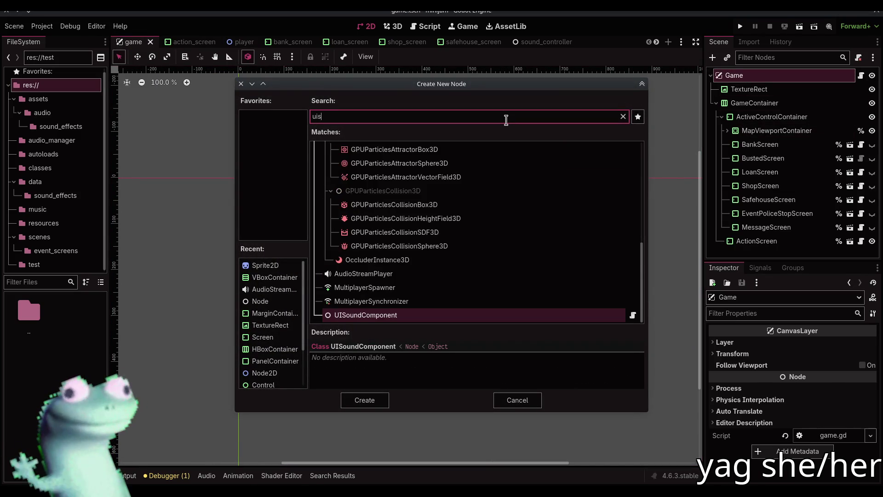
key("Return")
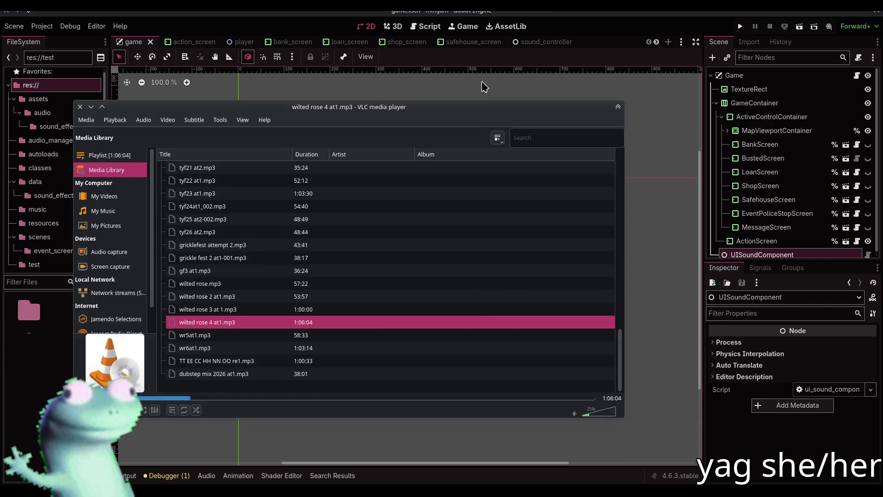
left_click(483, 88)
Step: Run the project, enter the Dino Shop, go back to the map, and stop the game
left_click(740, 26)
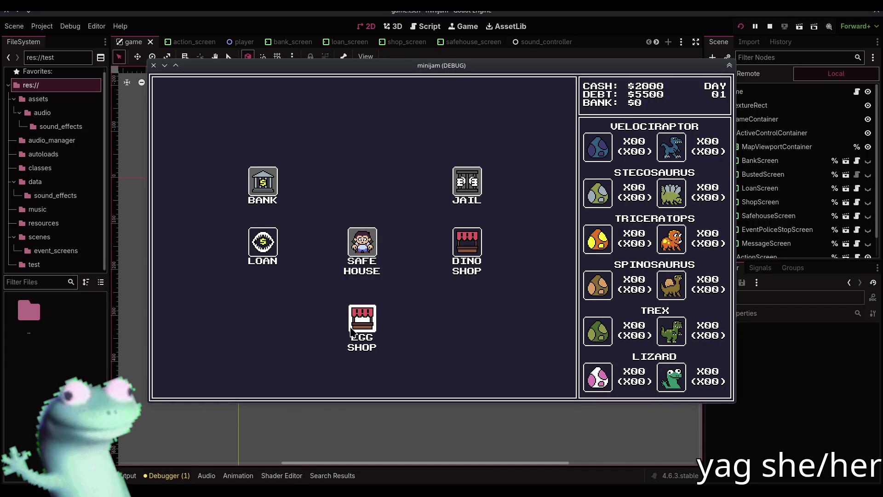
left_click(467, 244)
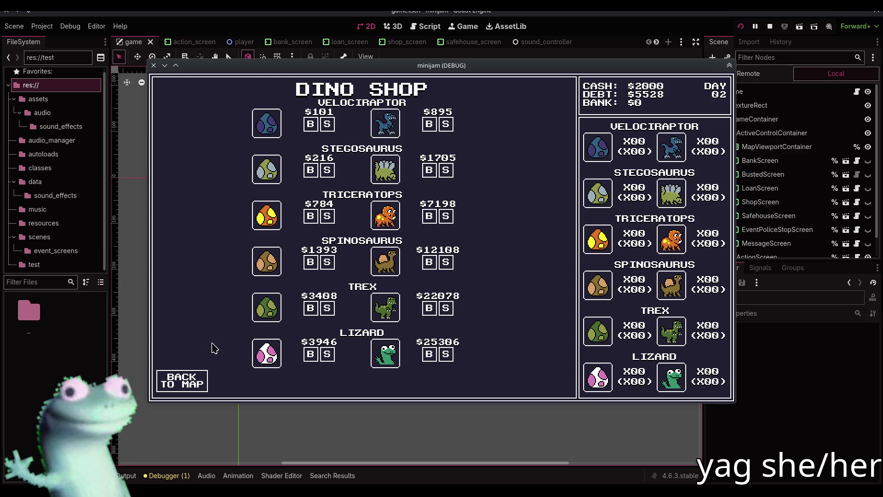
left_click(197, 380)
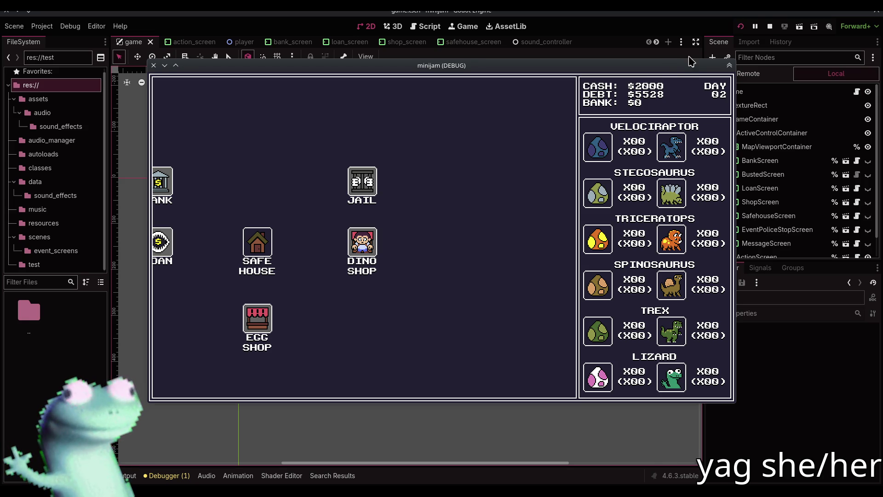
left_click(768, 26)
scroll(286, 42, "down", 4)
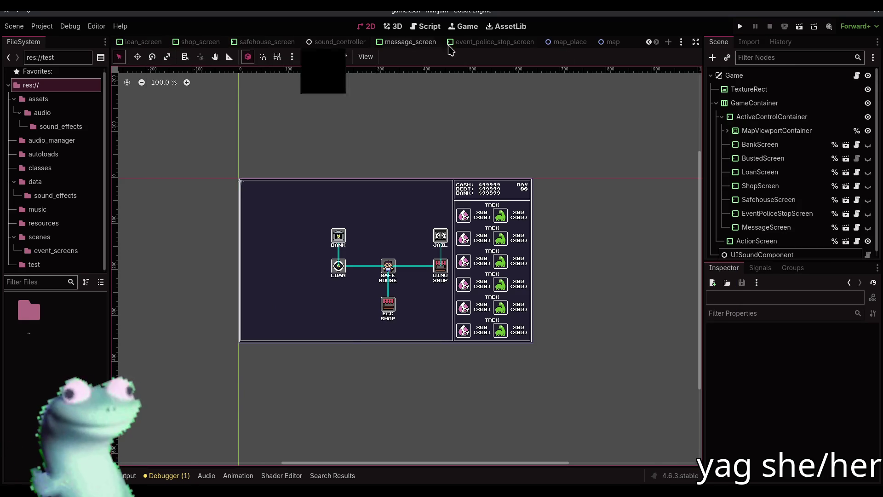
Step: Move the DinoShopA place left under Jail in the map scene and save it
left_click(611, 42)
left_click(448, 298)
key("w")
mouse_move(449, 297)
left_mouse_down()
mouse_move(408, 298)
mouse_move(422, 298)
left_mouse_up()
scroll(435, 297, "up", 6)
scroll(422, 298, "down", 2)
scroll(422, 298, "up", 4)
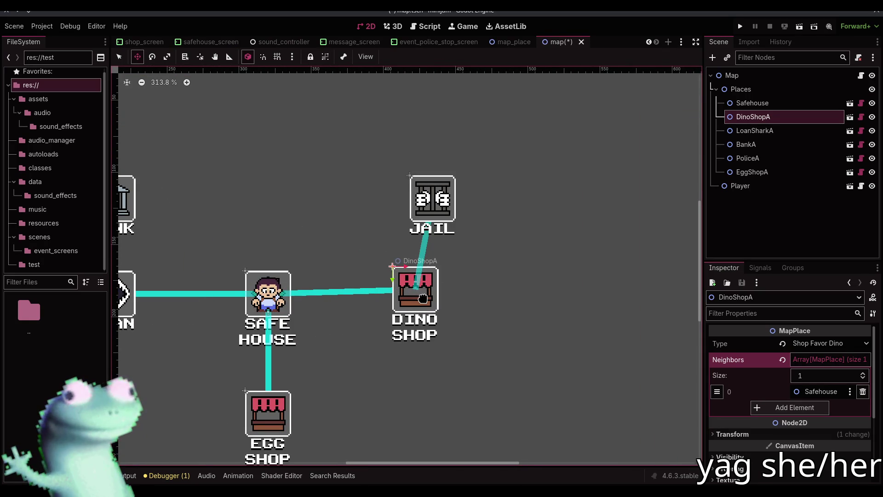
scroll(423, 299, "up", 1)
scroll(422, 298, "down", 1)
scroll(422, 298, "up", 1)
key("ctrl+z")
key("ctrl+s")
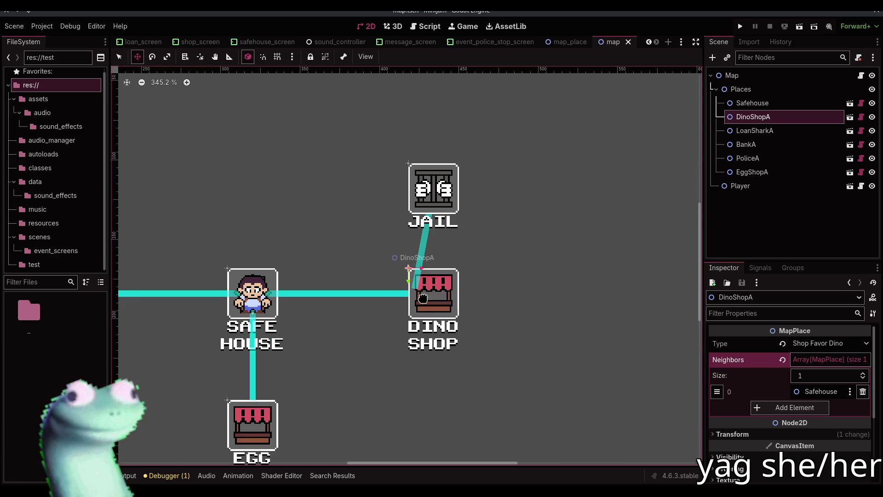
Step: Pan to show the whole map, deselect DinoShopA, and return to the ui_sound_component.gd script
scroll(423, 299, "down", 7)
scroll(321, 268, "down", 1)
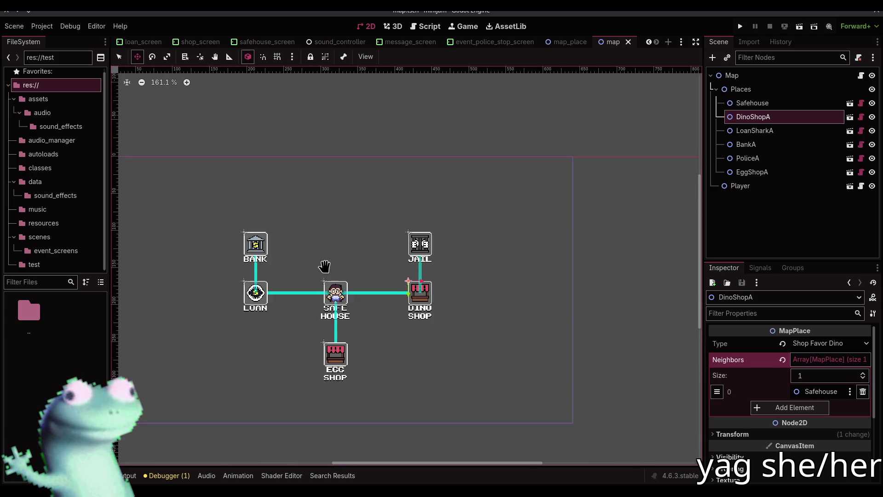
left_click_drag(321, 268, 438, 266)
key("q")
left_click(307, 121)
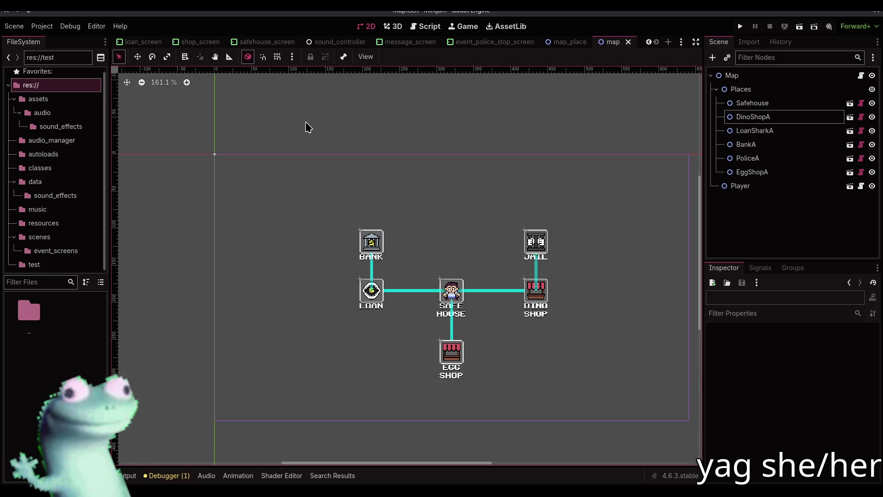
key("alt+Tab")
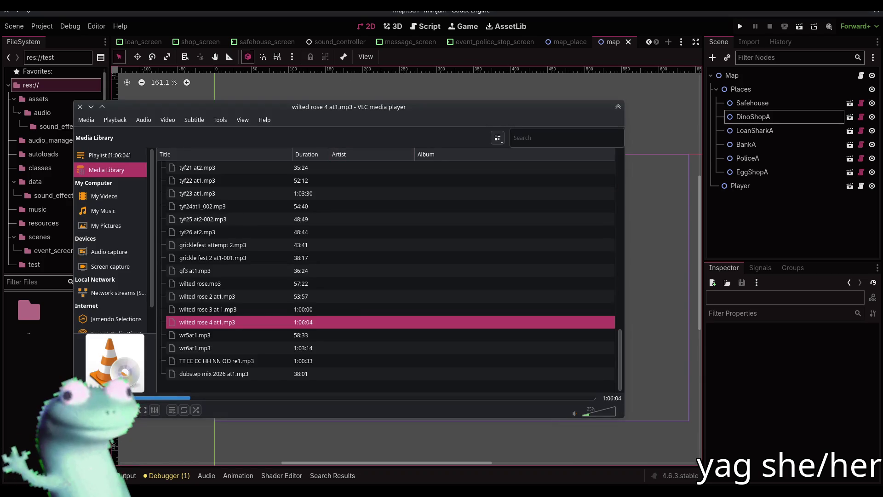
key("alt+Tab")
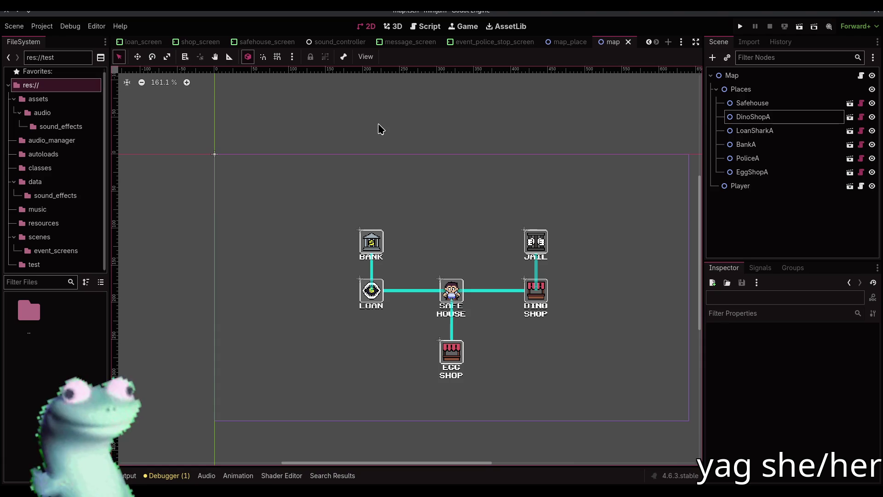
left_click(427, 26)
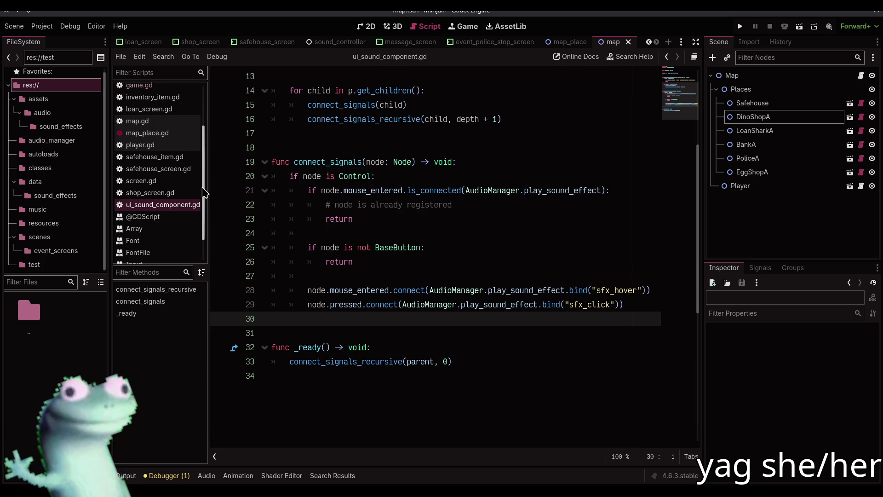
Step: Delete the res://test folder from the project in the FileSystem dock
scroll(203, 192, "up", 3)
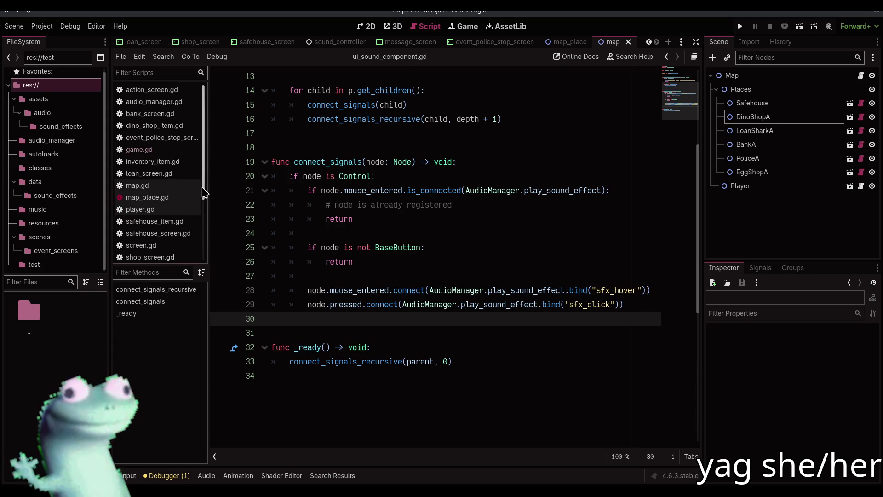
scroll(203, 192, "down", 3)
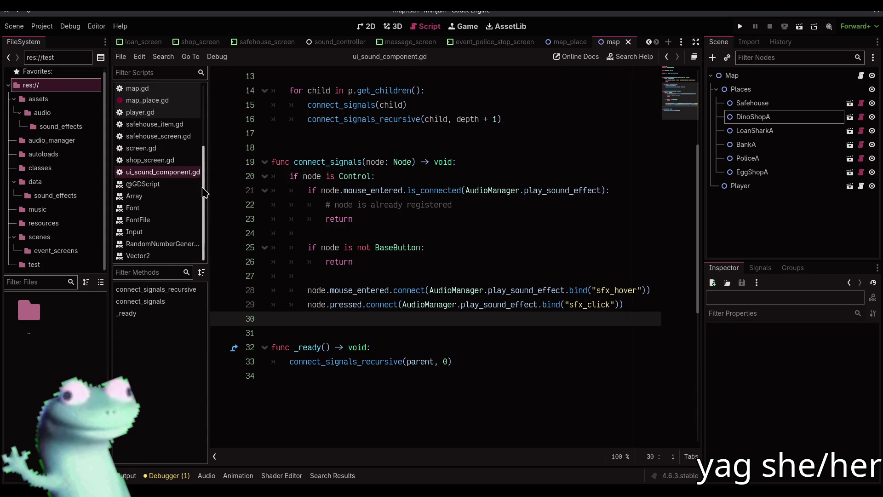
scroll(203, 193, "up", 3)
double_click(46, 315)
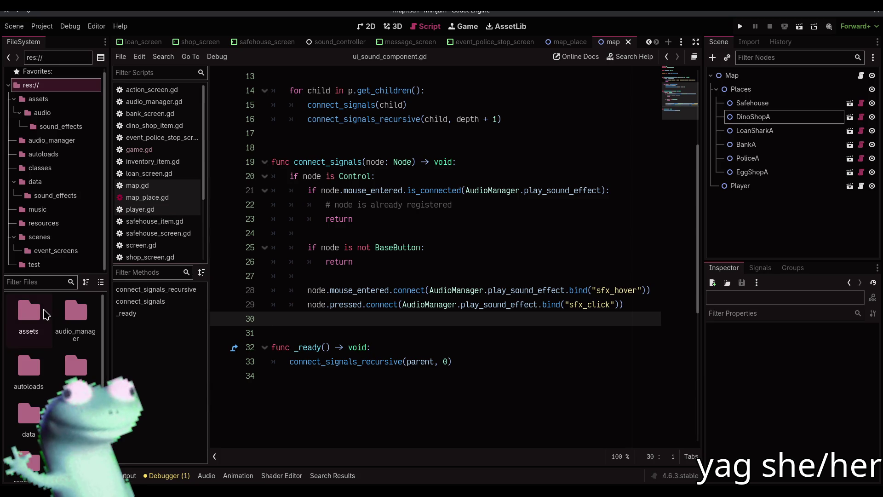
left_click(56, 263)
key("Delete")
key("Return")
Step: From ui_sound_component.gd, jump to the AudioManager reference to open audio_manager.gd
left_click(465, 264)
left_click(462, 275)
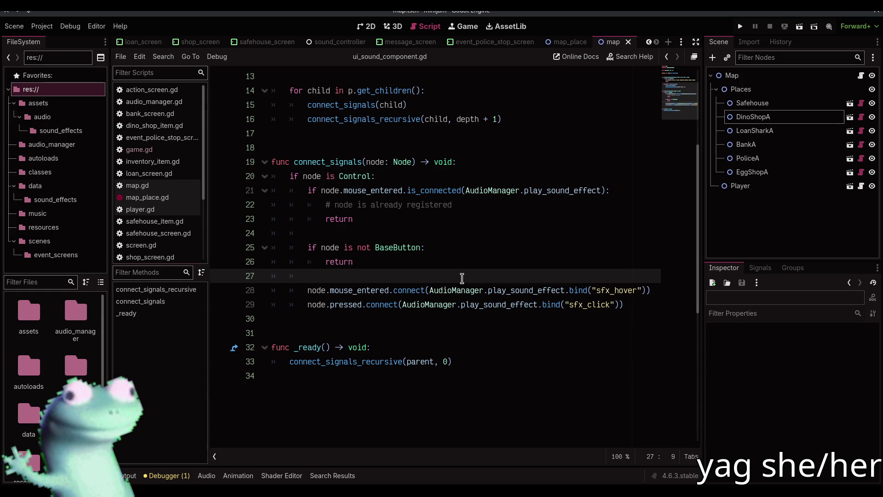
mouse_move(456, 280)
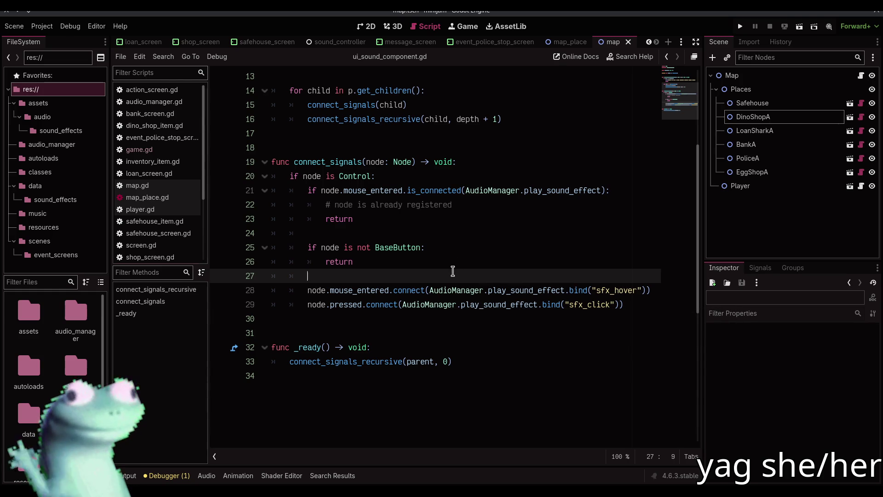
mouse_move(580, 47)
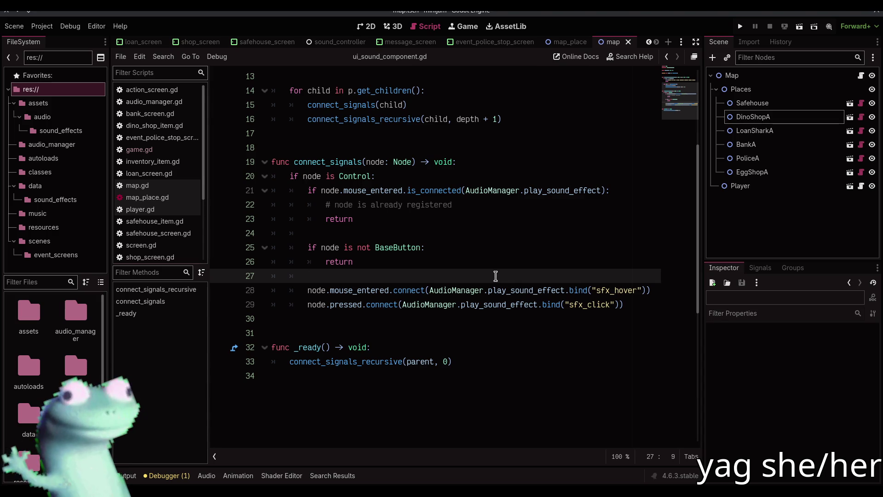
left_click(447, 291, "ctrl")
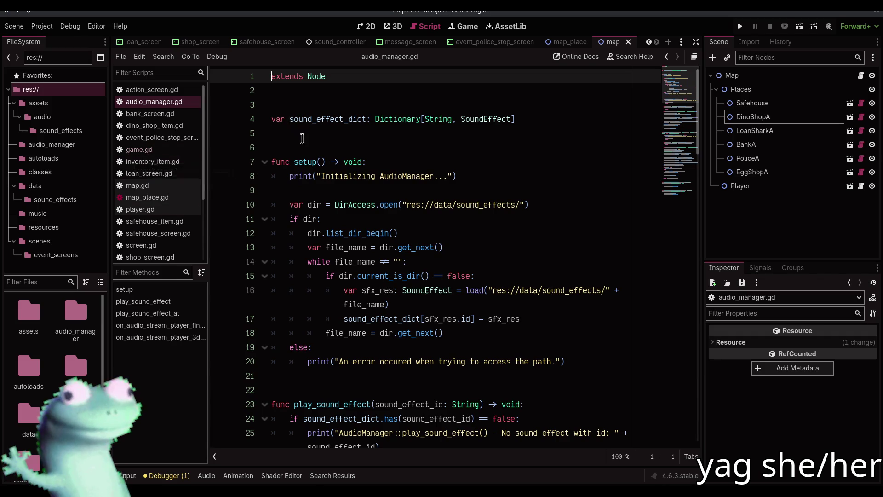
Step: Scroll through audio_manager.gd to read its code, including play_sound_effect_at
left_click(302, 138)
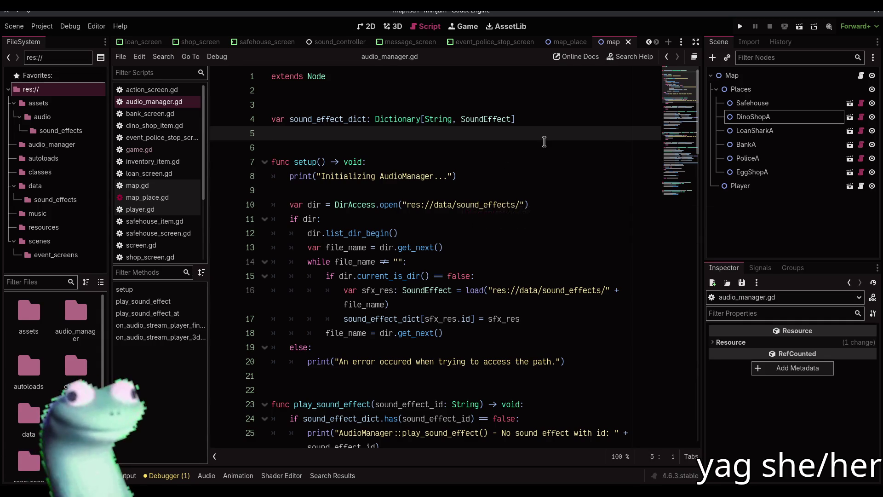
scroll(352, 129, "down", 3)
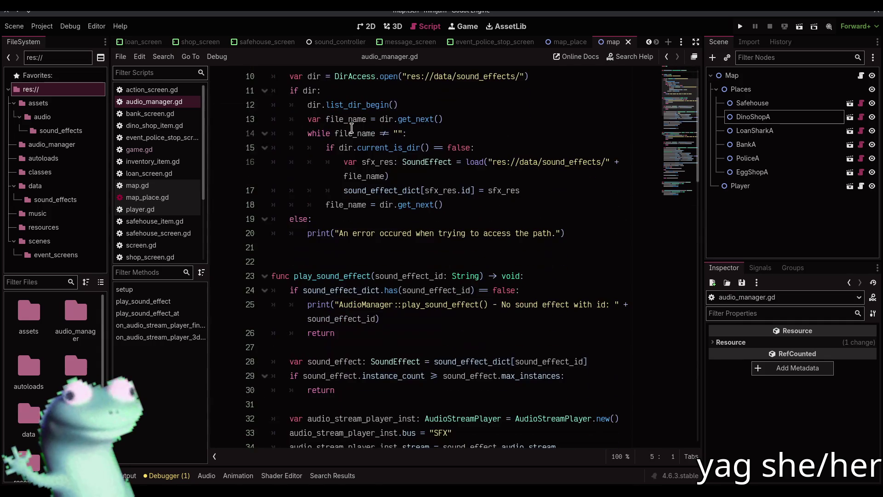
scroll(354, 138, "down", 2)
left_click(368, 163)
scroll(368, 162, "up", 5)
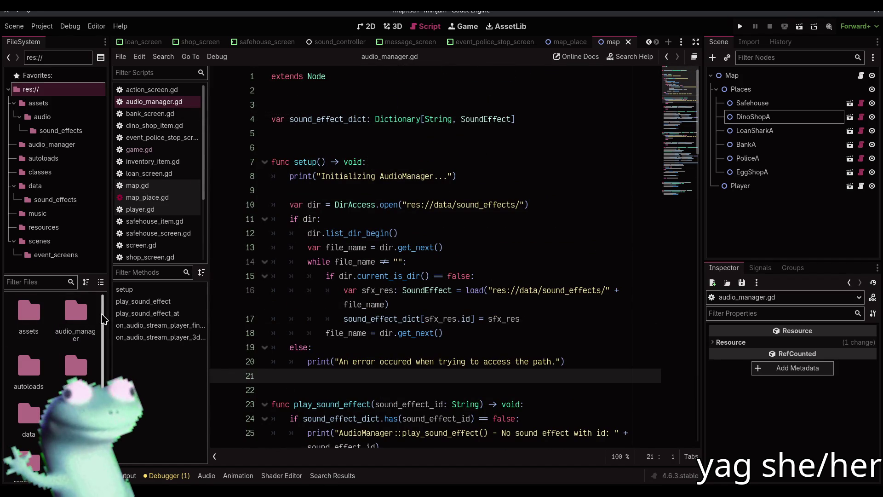
mouse_move(680, 86)
left_mouse_down()
mouse_move(682, 171)
mouse_move(683, 162)
left_mouse_up()
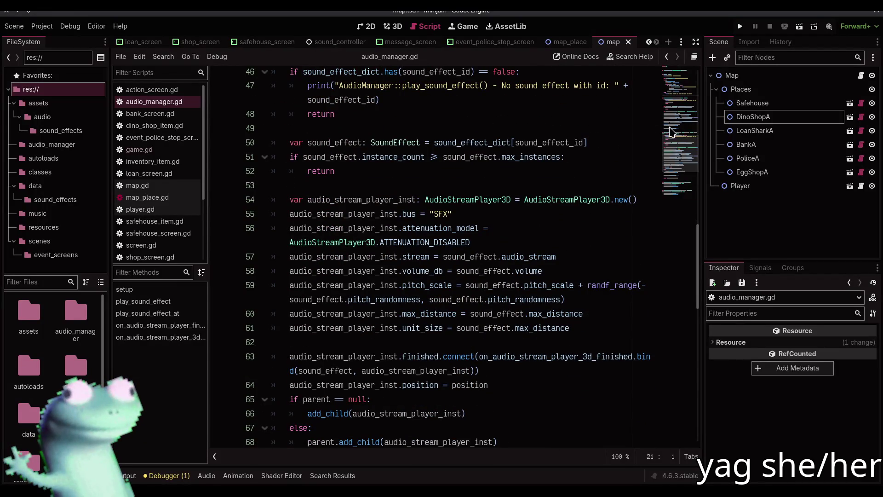
scroll(525, 172, "up", 2)
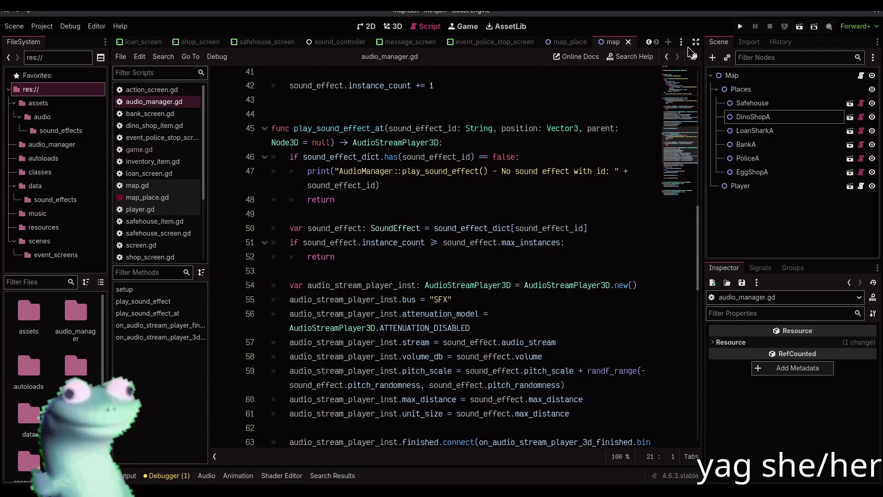
Step: Expand the script editor to full width in distraction-free mode, then switch to the stream window
left_click(696, 42)
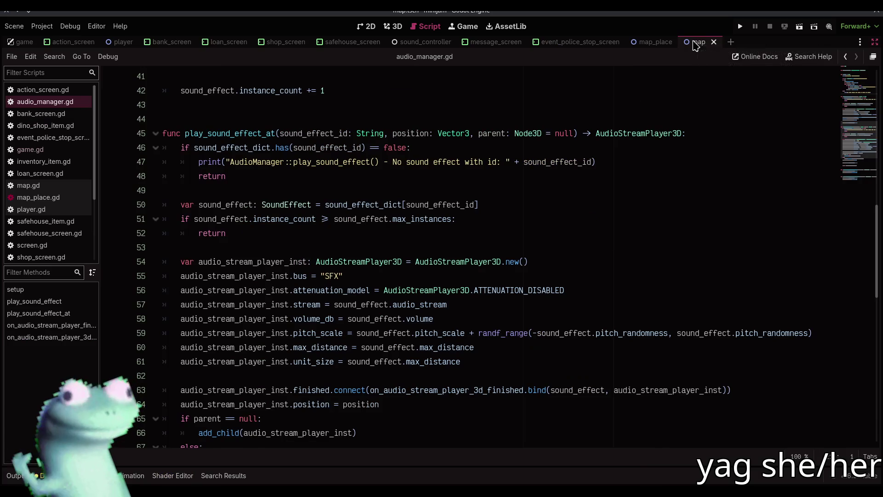
left_click(450, 238)
left_click(449, 242)
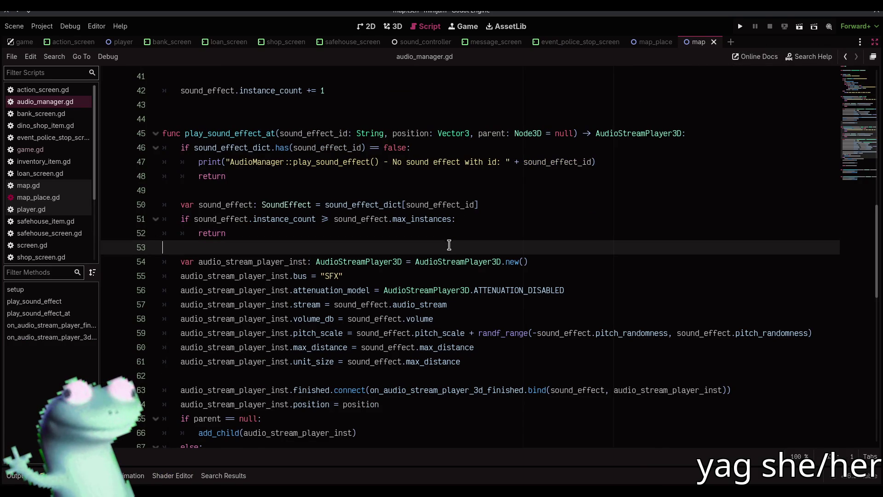
key("alt+Tab")
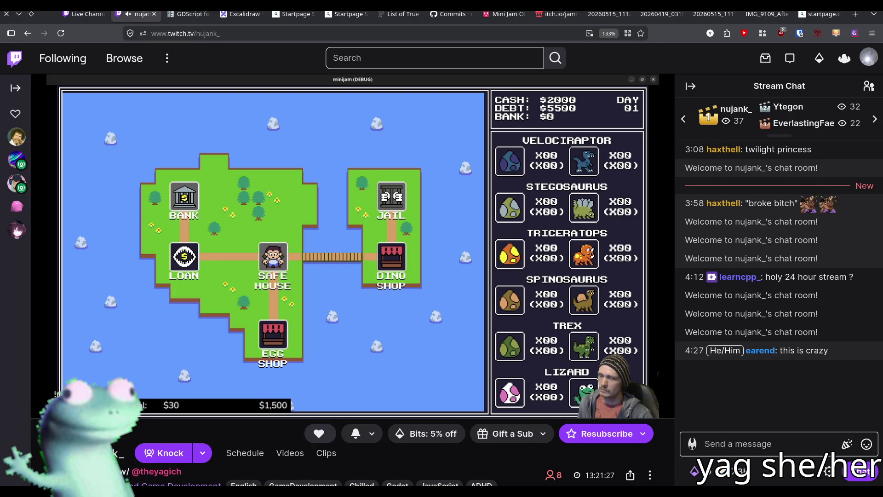
mouse_move(204, 256)
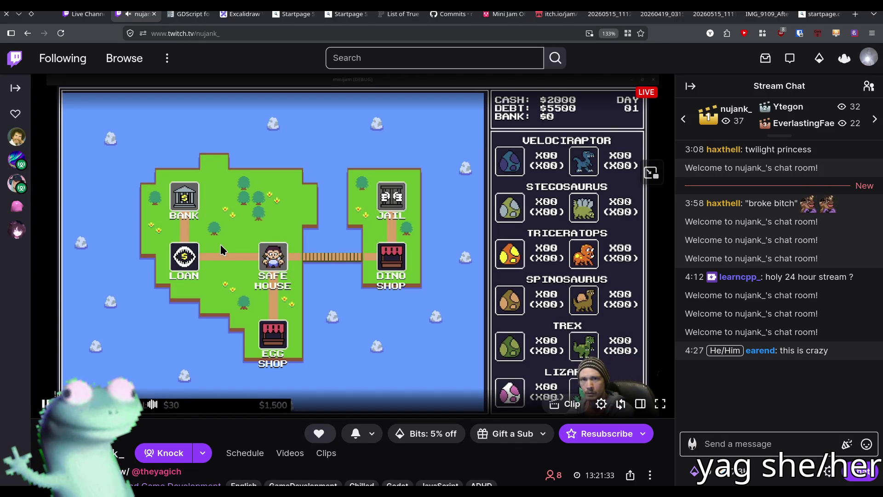
mouse_move(236, 261)
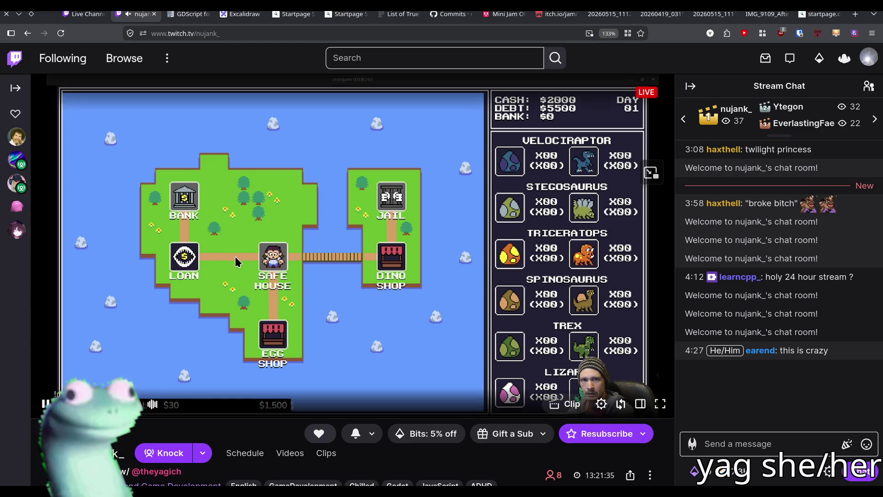
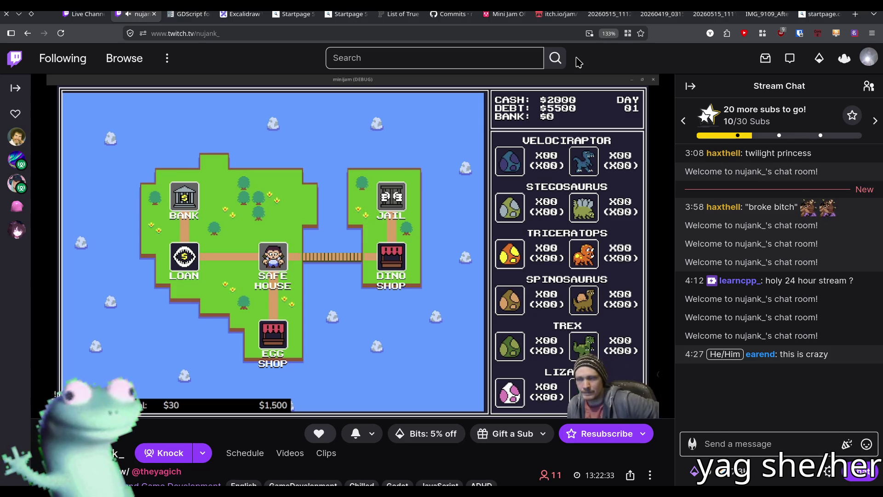
Step: Switch from the Twitch stream to the Godot editor window (map.tscn - minijam)
mouse_move(516, 5)
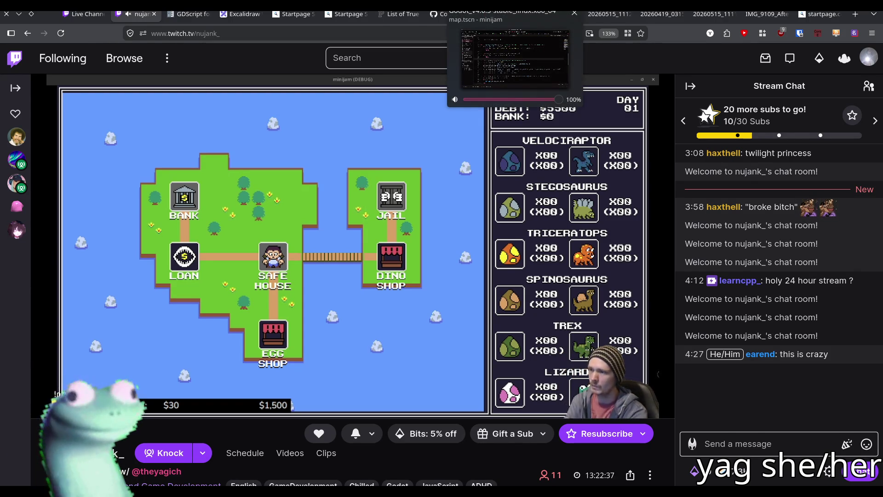
left_click(515, 5)
scroll(330, 244, "down", 1)
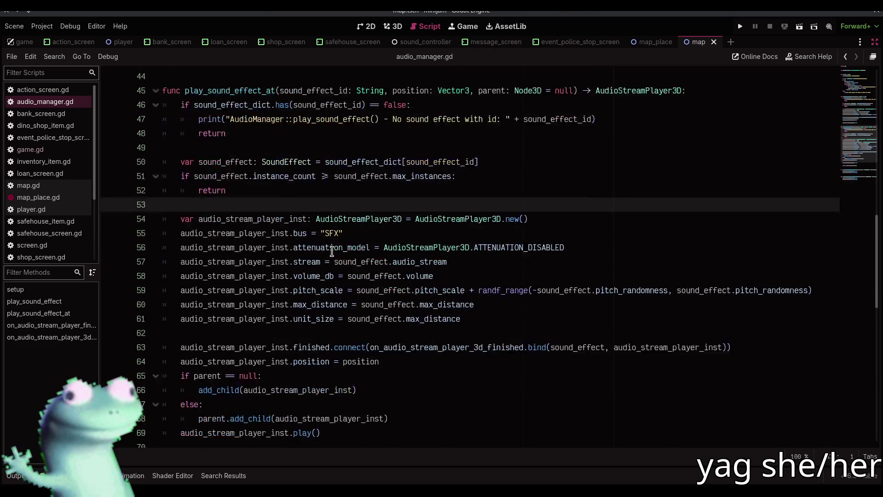
scroll(332, 250, "up", 2)
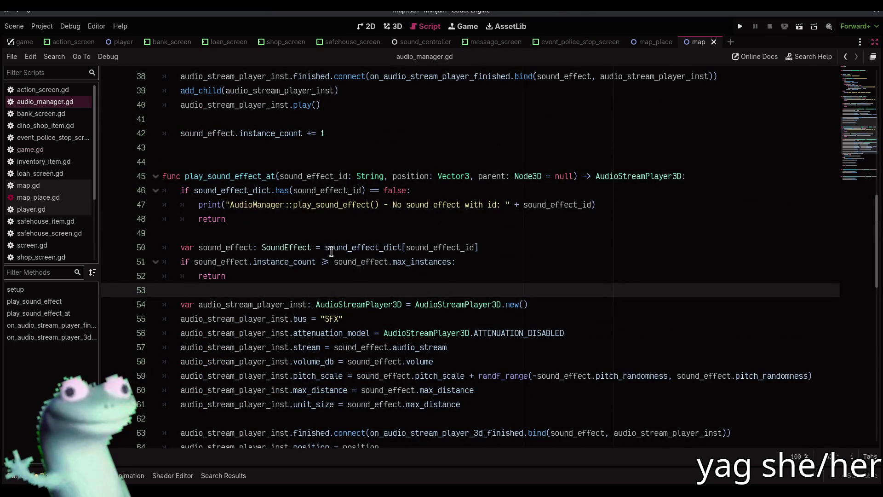
mouse_move(331, 252)
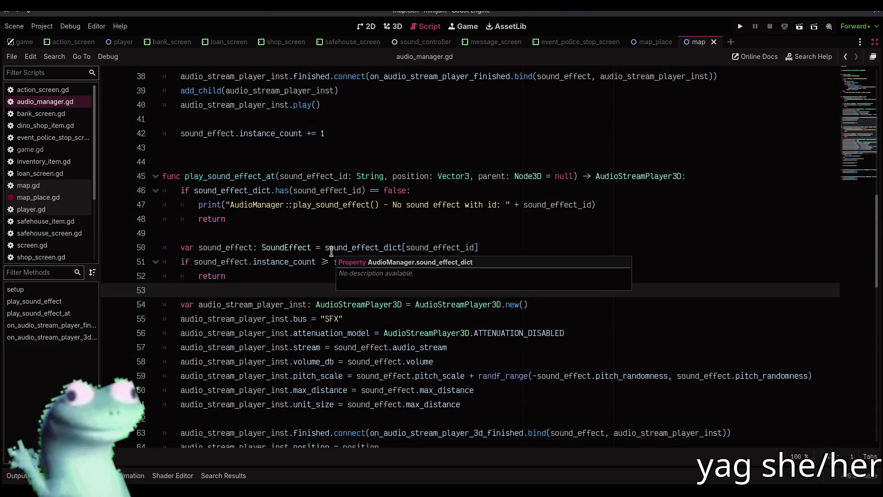
scroll(332, 252, "up", 8)
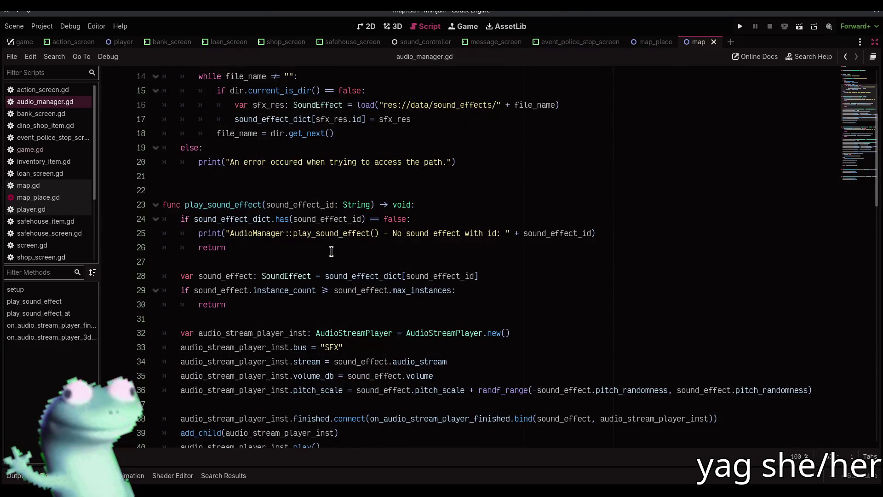
left_click(371, 206)
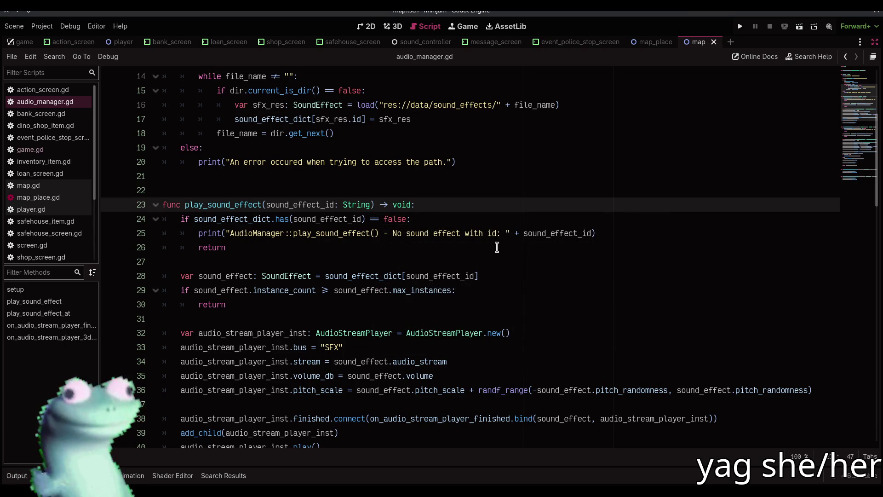
scroll(496, 247, "up", 4)
scroll(497, 247, "up", 1)
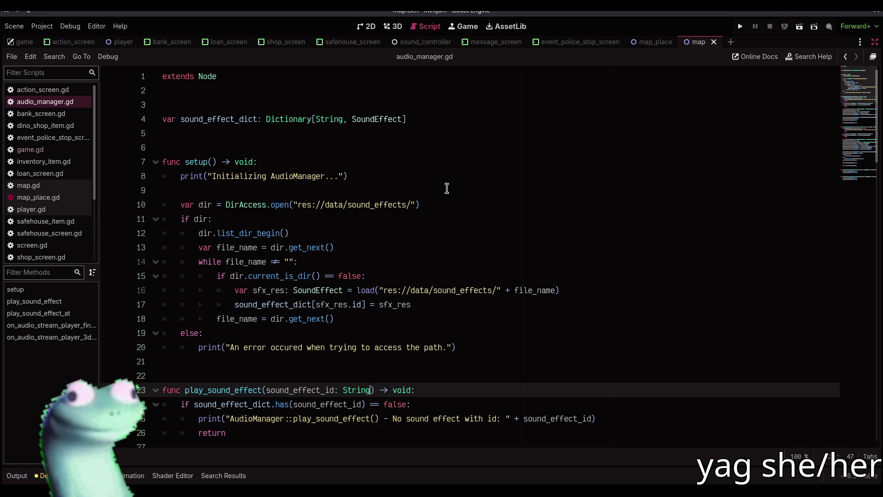
left_click(444, 121)
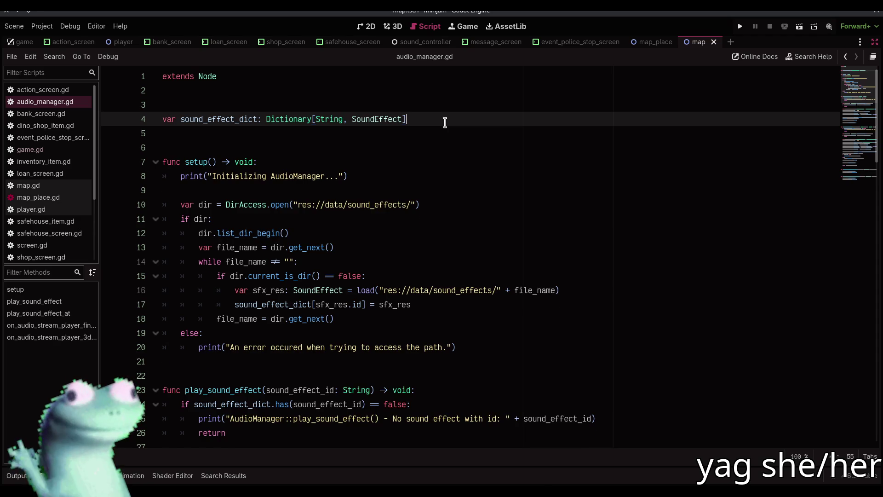
Step: Declare channels as Dictionary[Variant, AudioStreamPlayer] on a new line under sound_effect_dict
key("Return")
type("var")
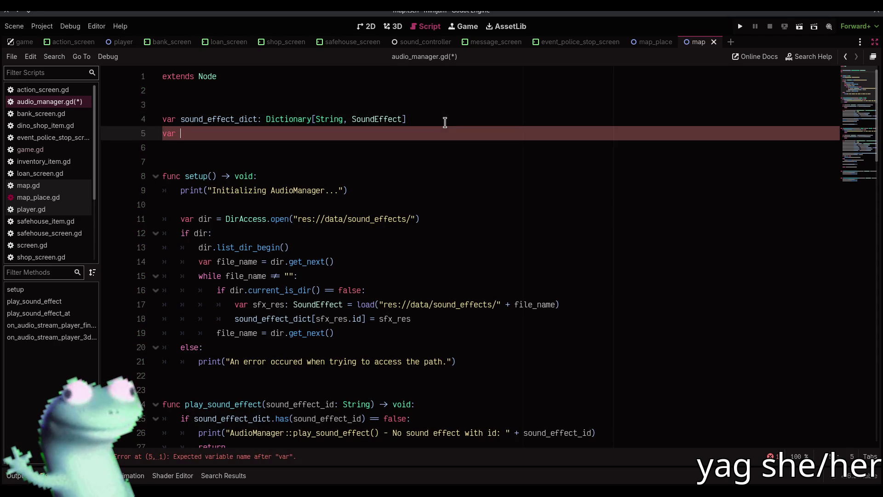
type("channel")
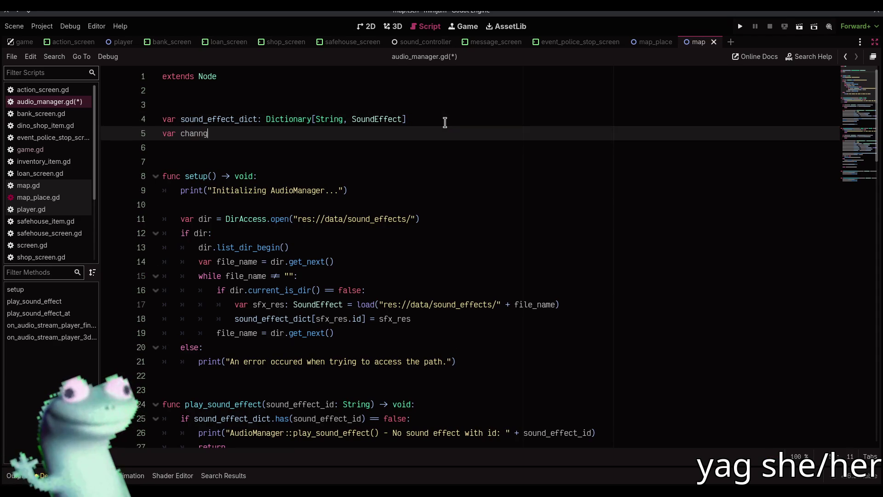
type("s:Dictionary")
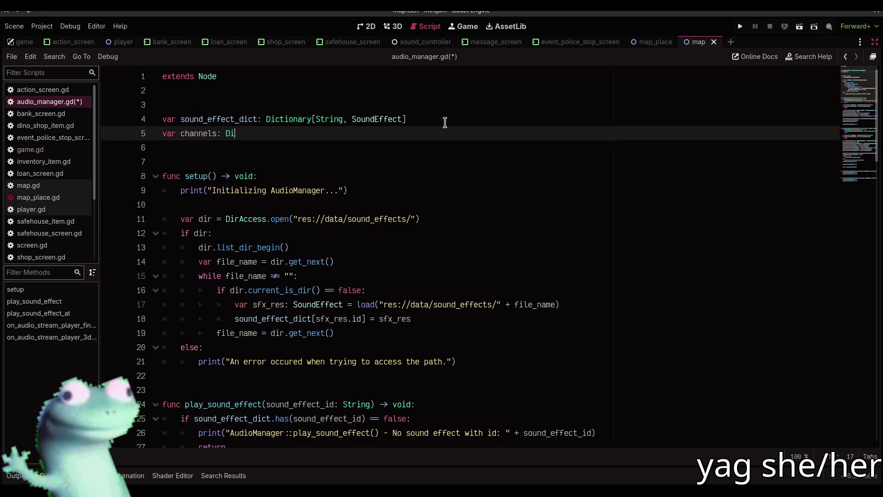
type("[")
type("Variant, AudioSt")
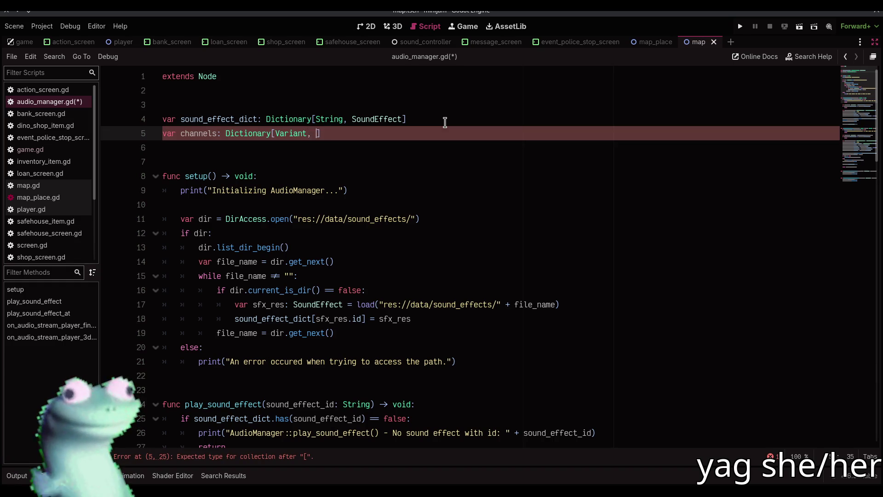
type("reamPlaye")
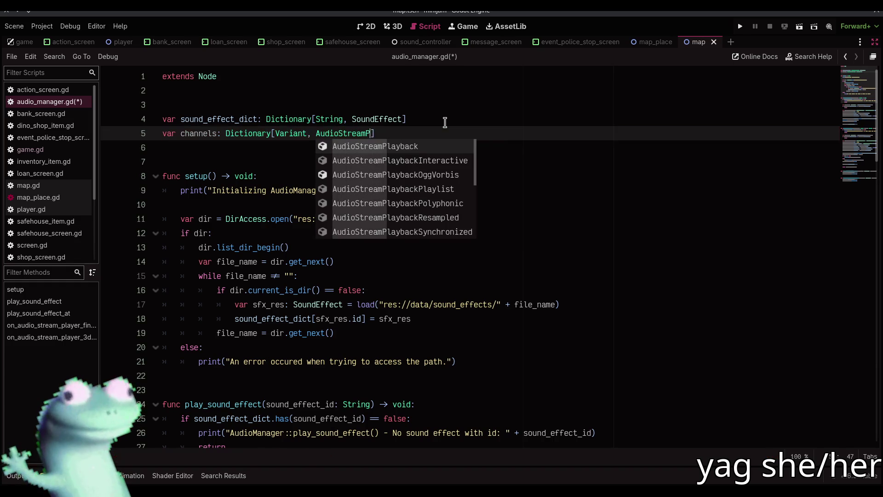
type("r")
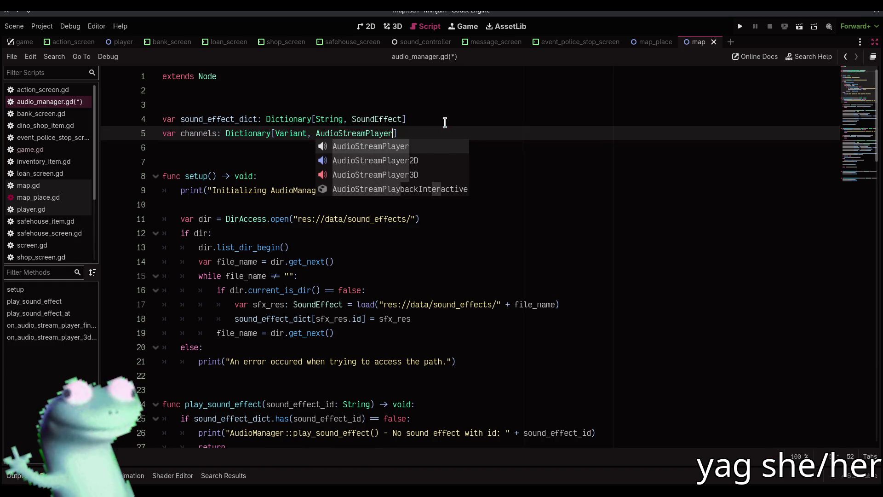
key("Escape")
scroll(401, 211, "down", 3)
scroll(400, 211, "down", 4)
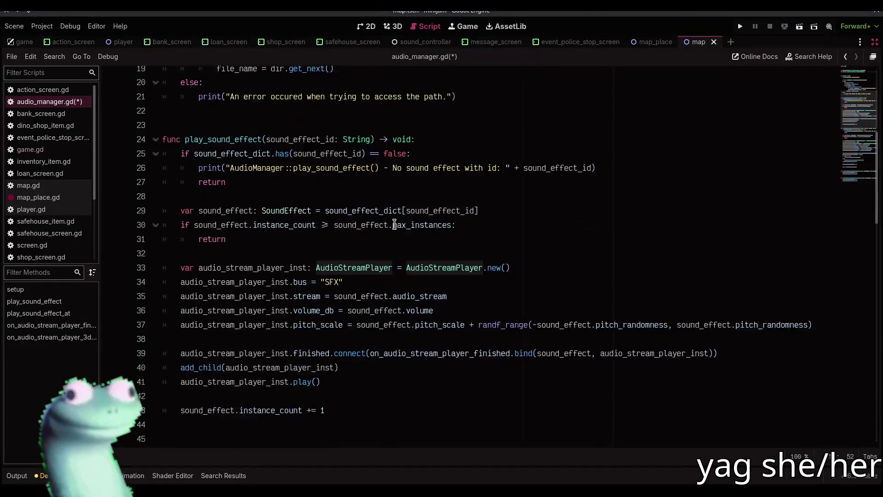
left_click(401, 219)
Step: Add a ', channel = null' parameter to play_sound_effect, saving audio_manager.gd before and after
key("ctrl+s")
left_click_drag(386, 205, 170, 199)
left_click(226, 205)
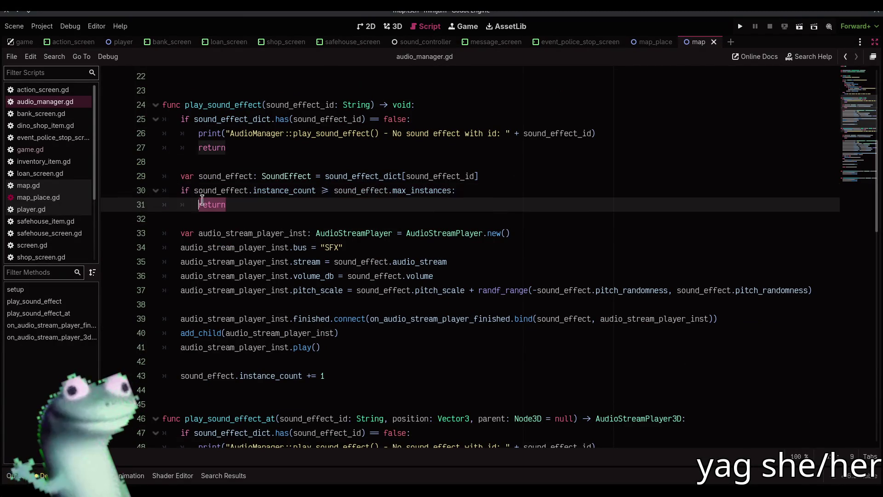
left_click(370, 105)
type(", channel = nul")
key("Return")
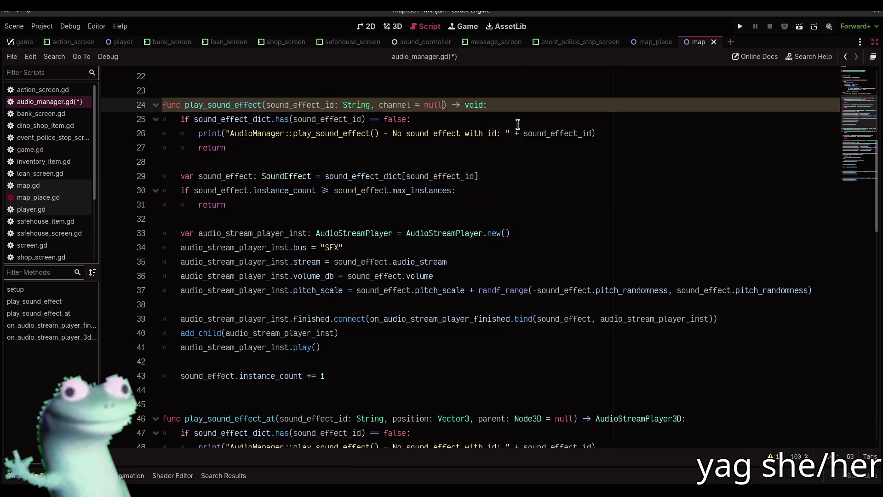
key("ctrl+s")
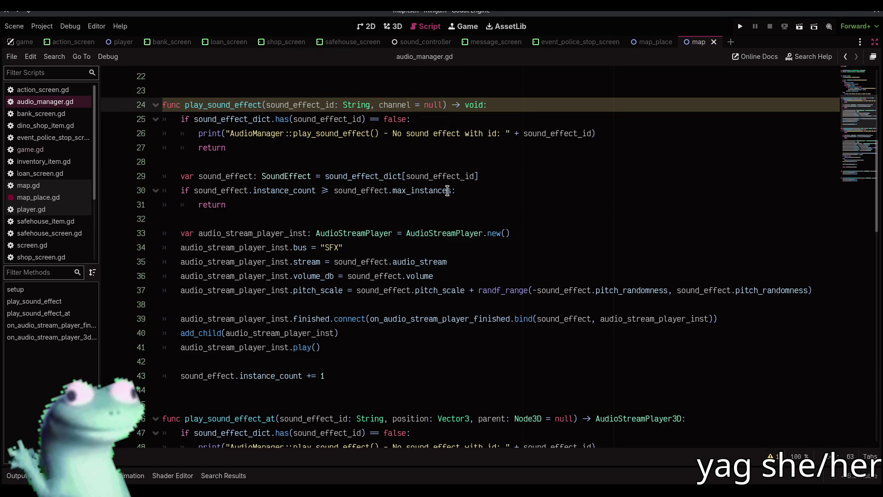
Step: Go over the max_instances check and the player-creation line in play_sound_effect
left_click(456, 191)
left_click(468, 203)
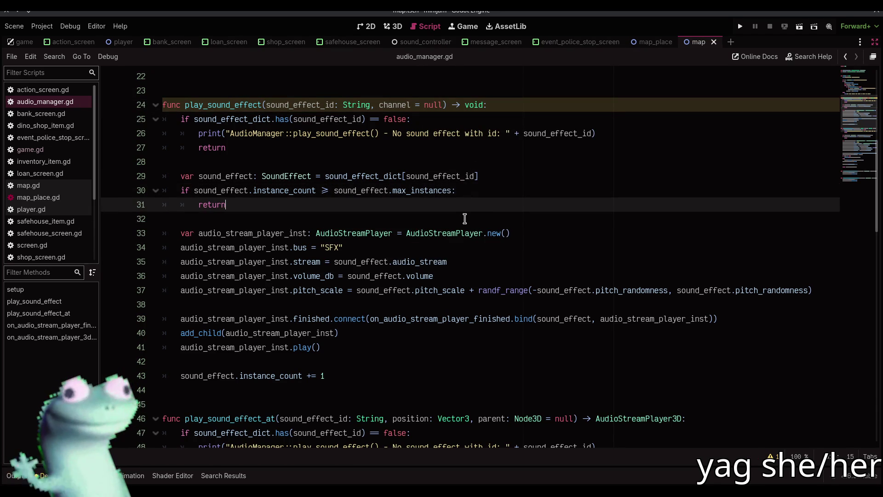
left_click(517, 222)
left_click(518, 234)
scroll(519, 234, "up", 5)
scroll(518, 234, "down", 4)
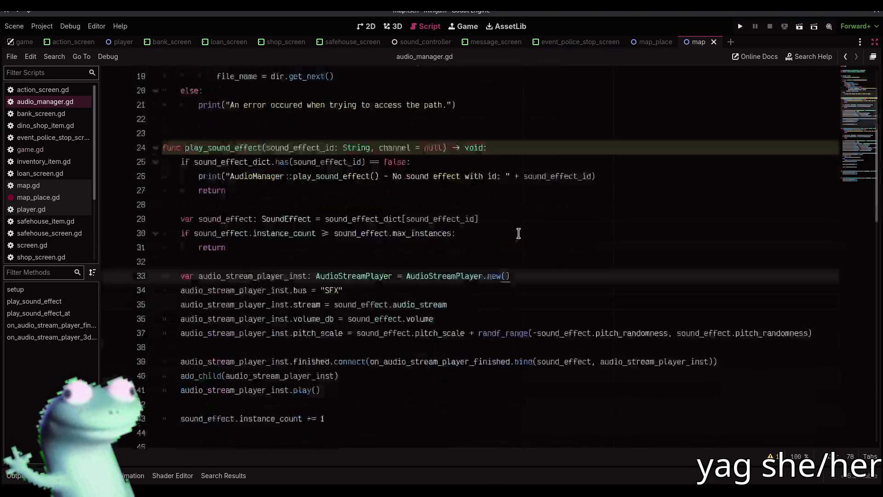
Step: Move the AudioStreamPlayer.new() assignment into a new 'if not channel:' block
left_click(494, 274)
left_click_drag(520, 276, 392, 276)
key("ctrl+c")
key("BackSpace")
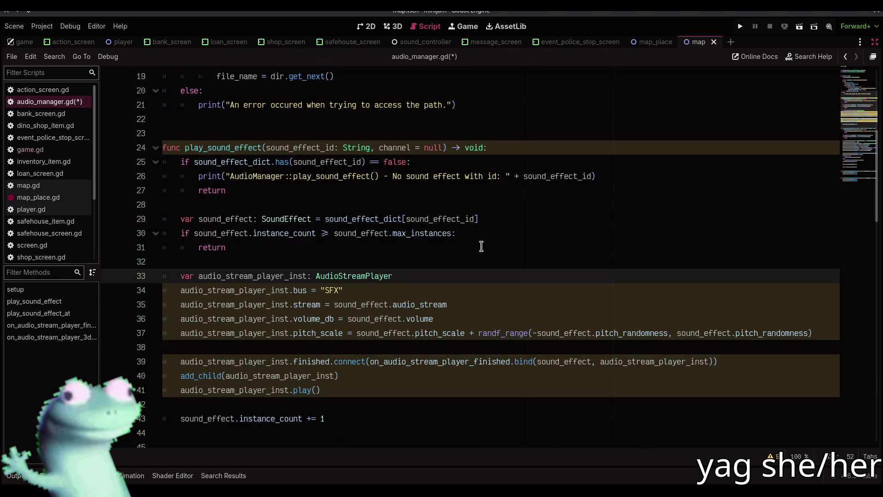
key("Return")
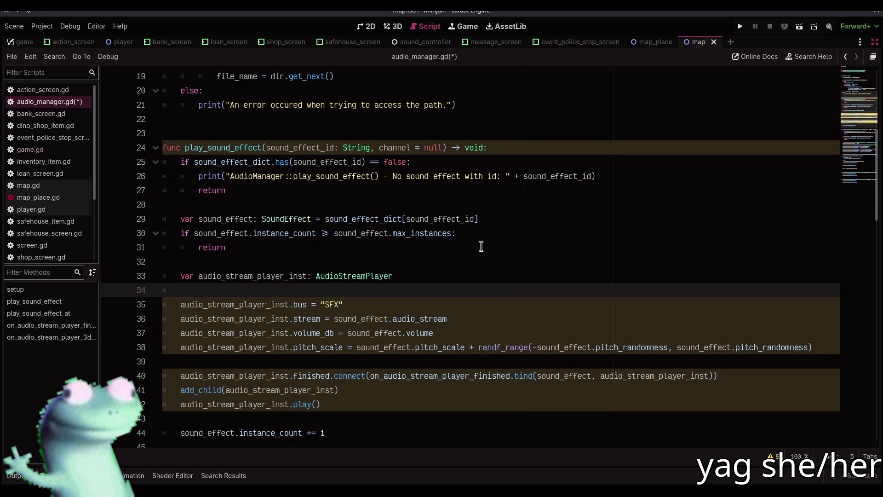
type("if no")
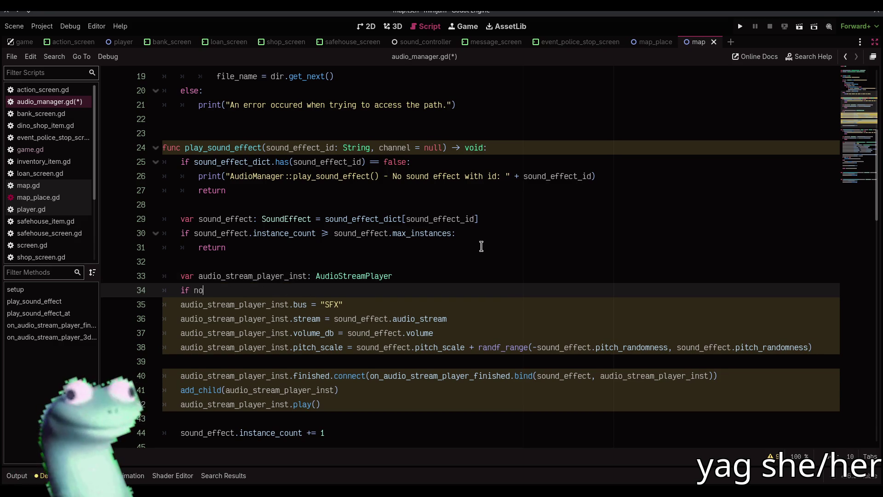
type("t channel:")
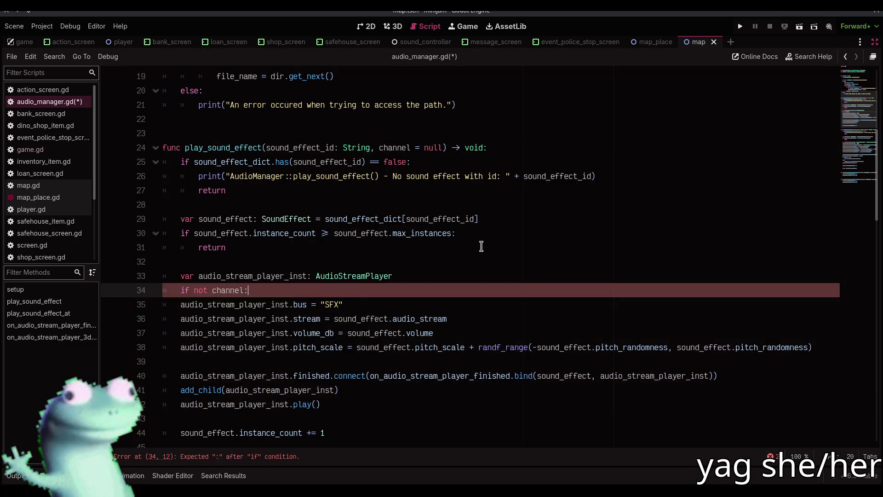
key("Return")
key("ctrl+v")
key("Home")
type("audi")
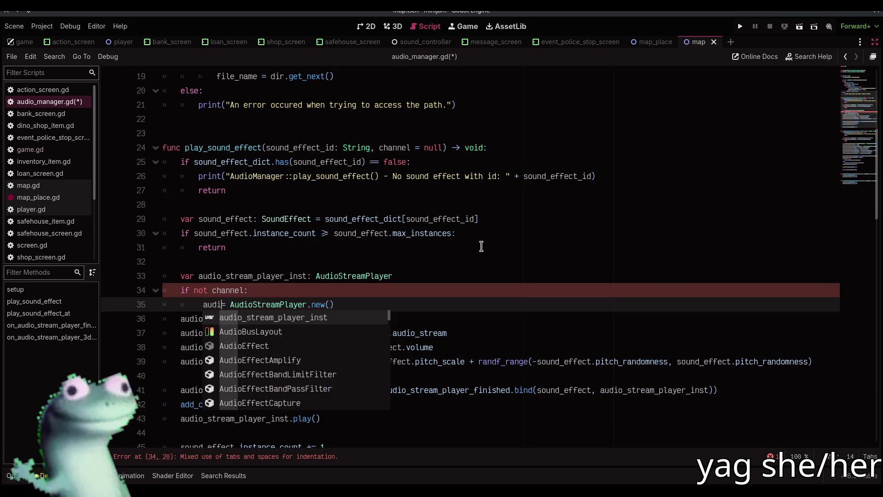
key("Return")
key("End")
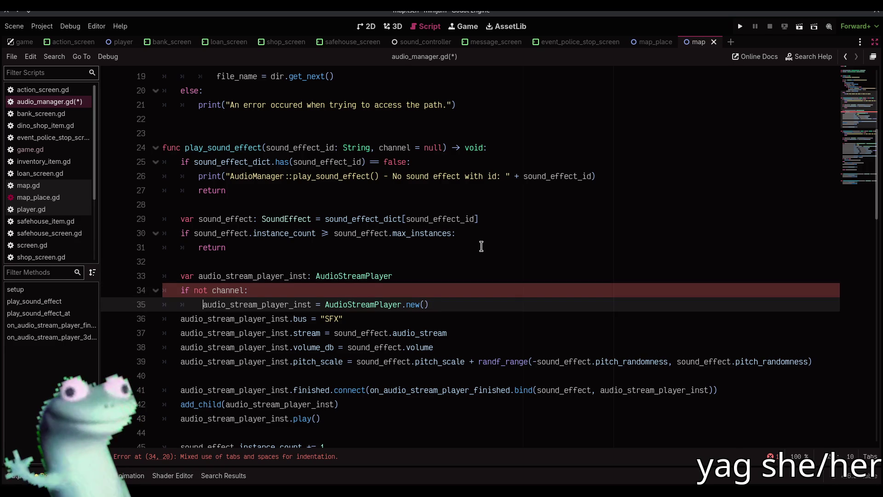
key("BackSpace")
Step: Add a second branch after that block, turning the else into an elif
key("Return")
key("BackSpace")
type("else:")
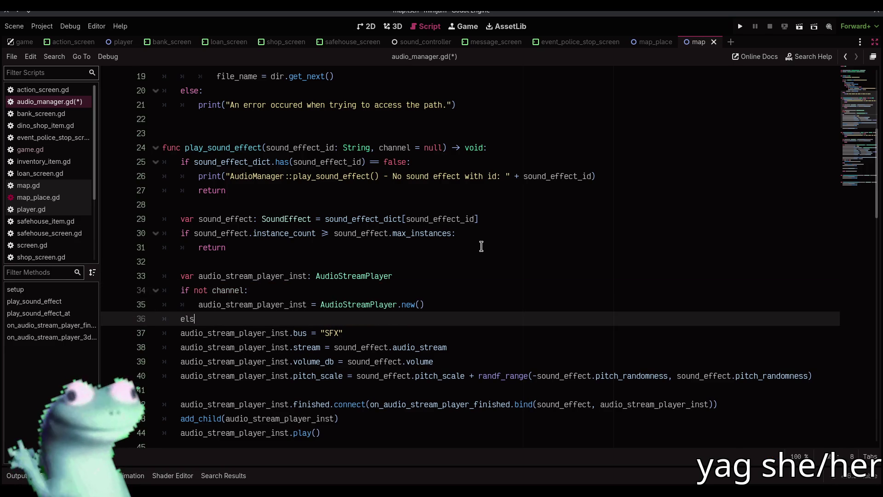
key("Return")
type("audio")
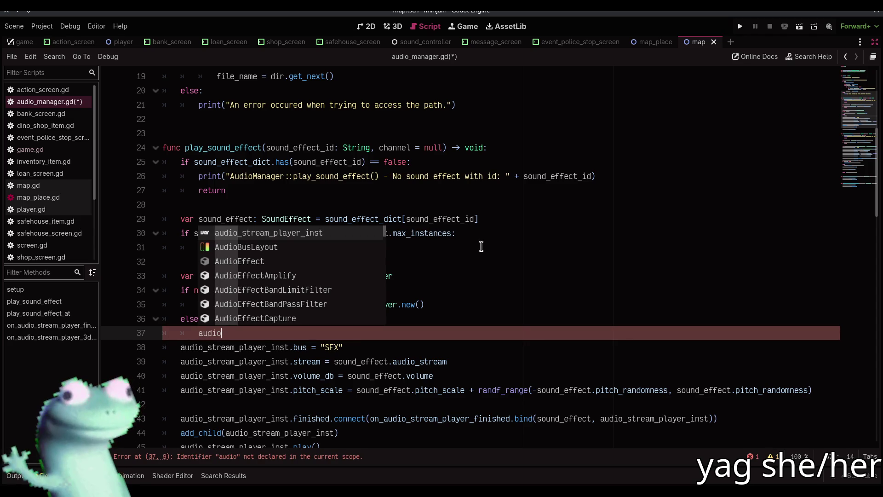
key("BackSpace")
key("BackSpace")
key("BackSpace")
key("Up")
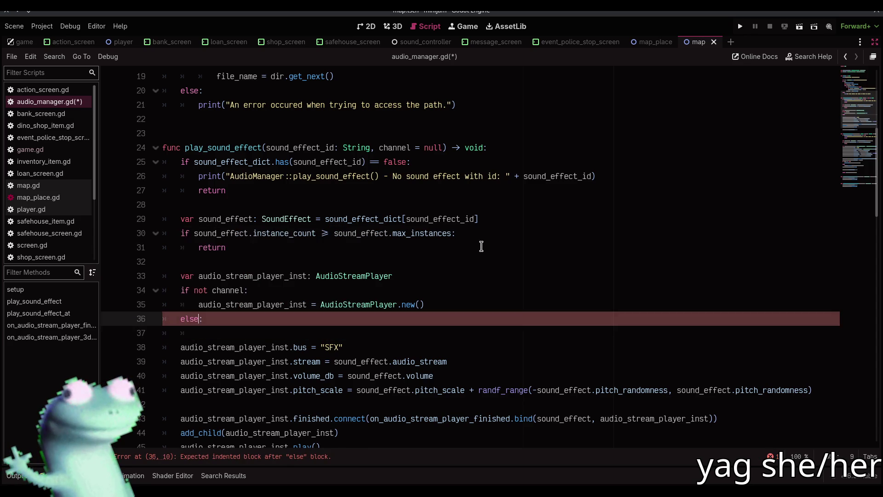
key("Delete")
key("Delete")
type("if")
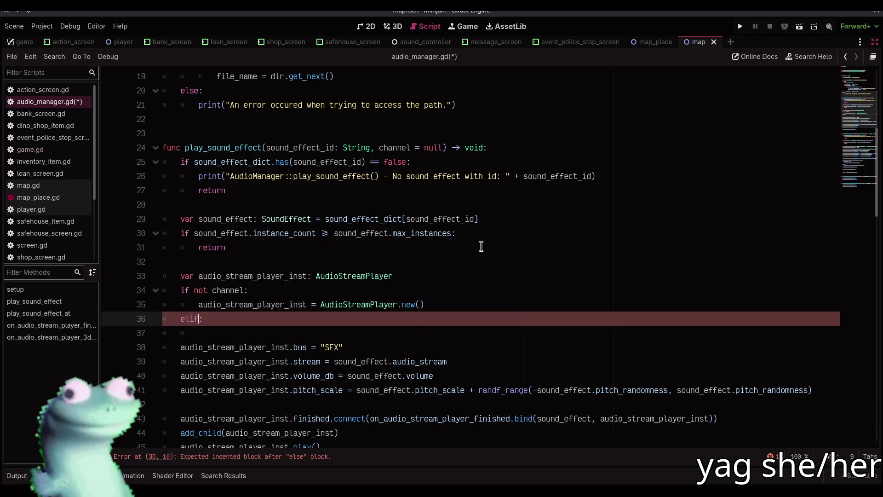
Step: Give the elif the condition is_instance_valid(channels[channel])
scroll(481, 246, "up", 5)
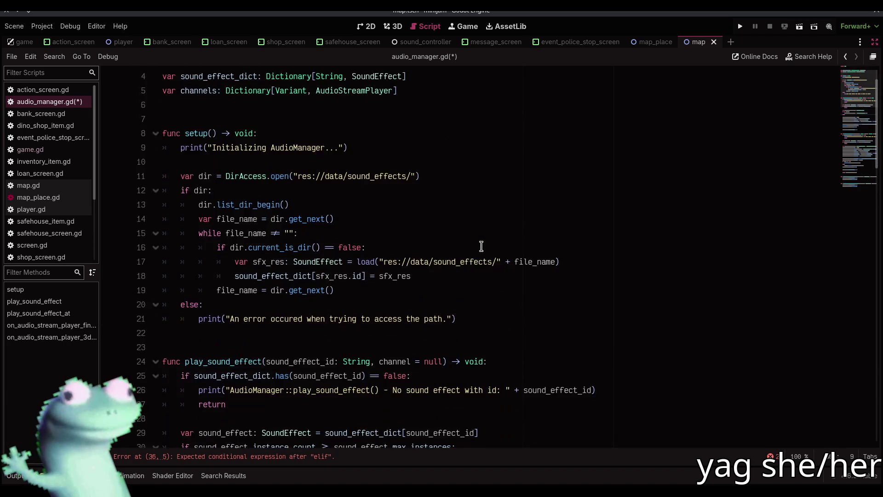
scroll(481, 246, "down", 3)
type("is_inst:")
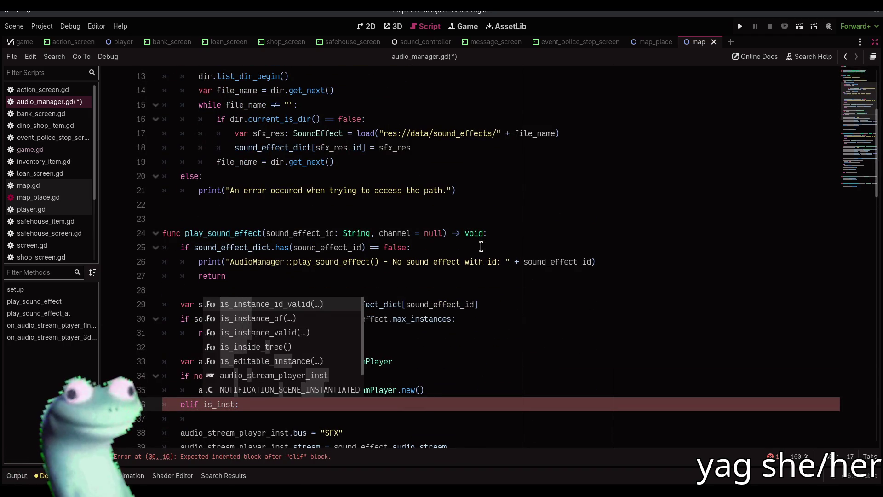
key("Down")
key("Down")
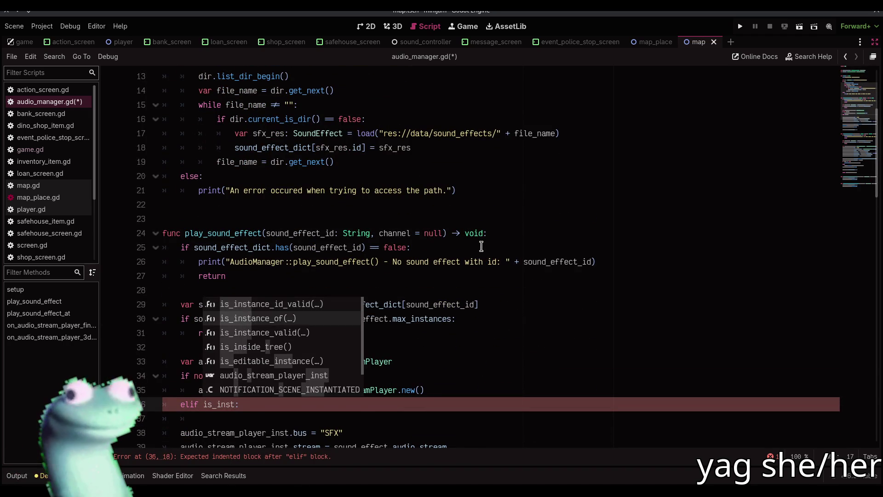
key("Return")
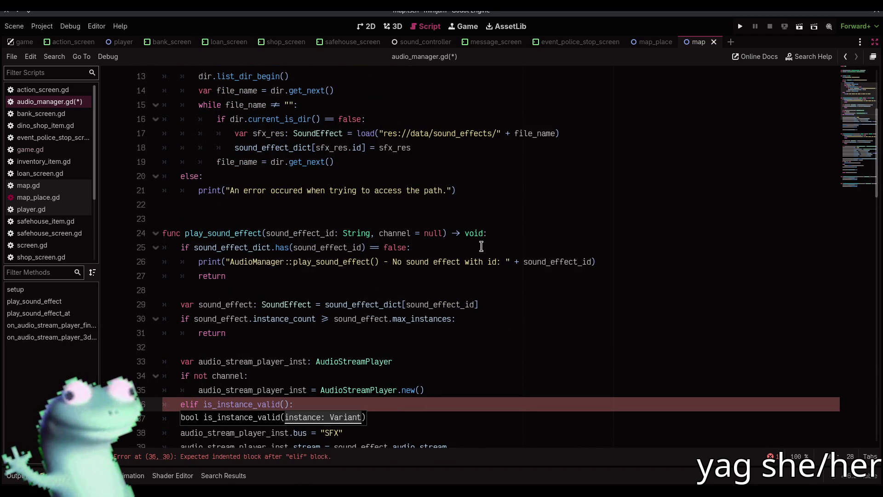
type("channels[c")
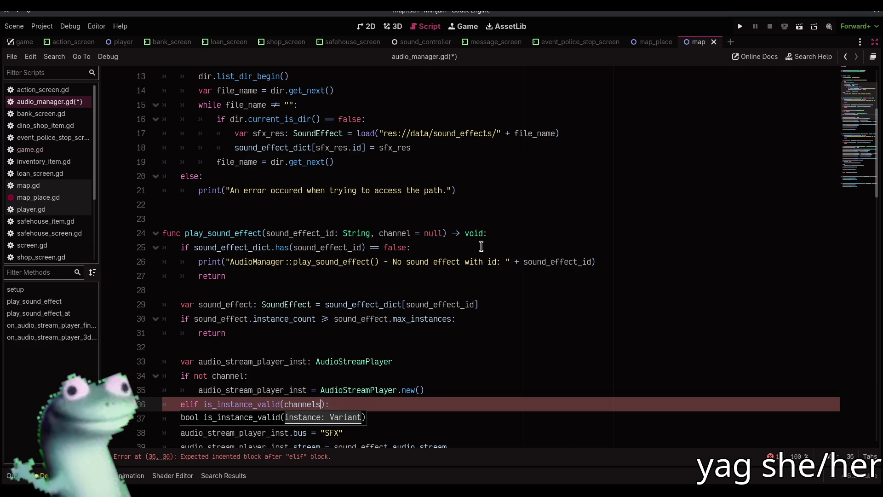
type("hannel")
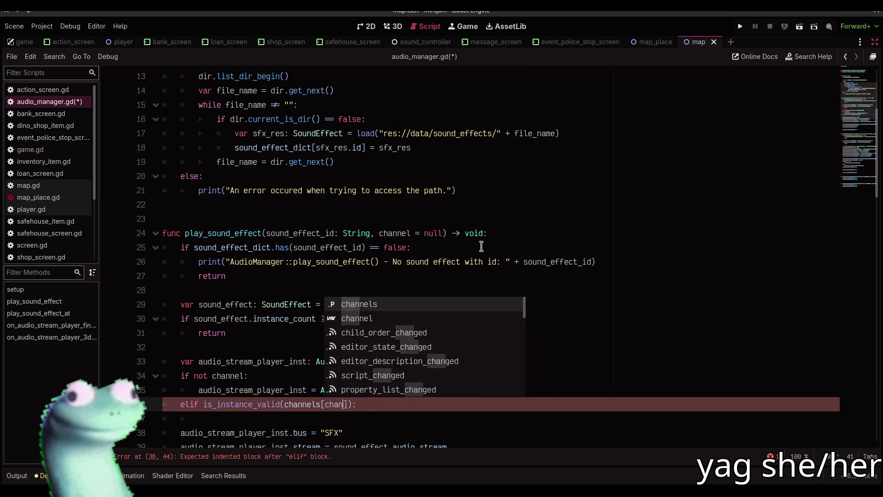
key("End")
key("Return")
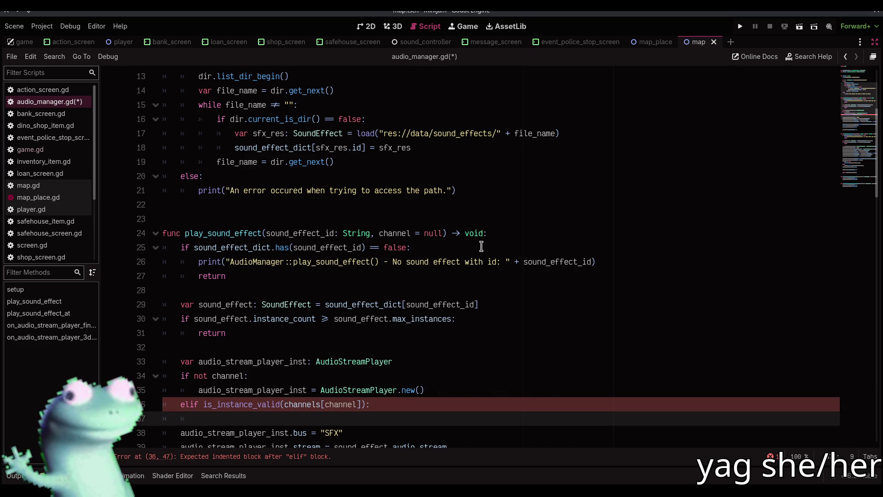
key("ctrl+v")
Step: Assign channels[channel] to audio_stream_player_inst in the elif body
key("ctrl+z")
key("Up")
key("Up")
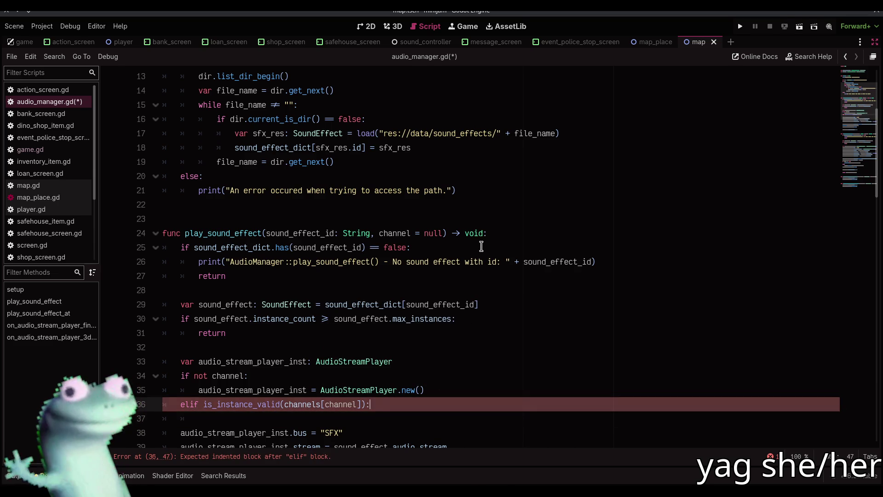
key("ctrl+shift+Right")
key("ctrl+c")
key("Down")
key("Down")
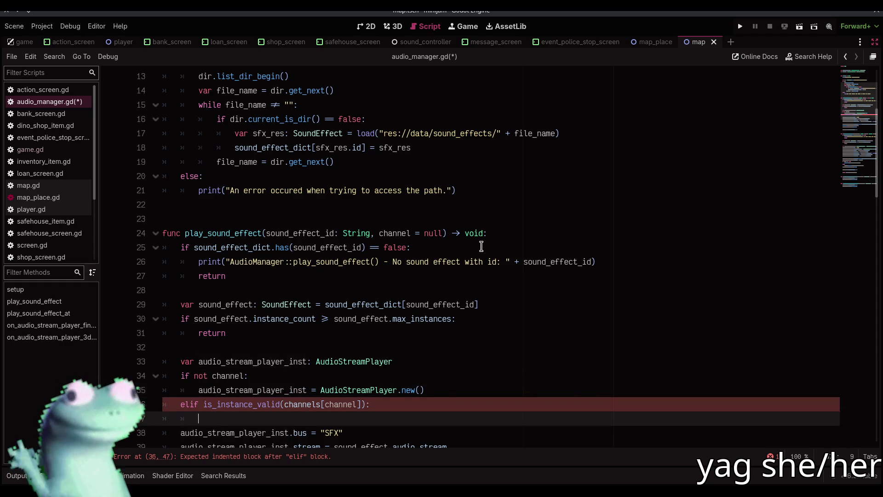
key("ctrl+v")
type("channels")
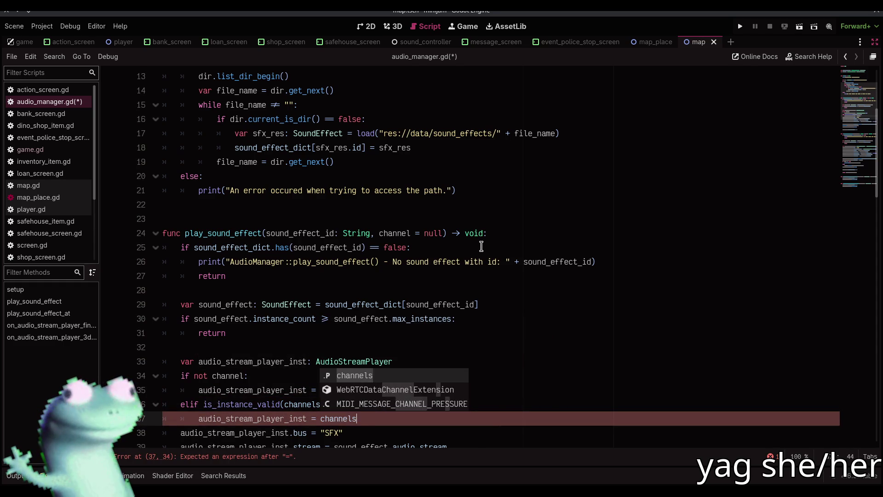
type("[channel]")
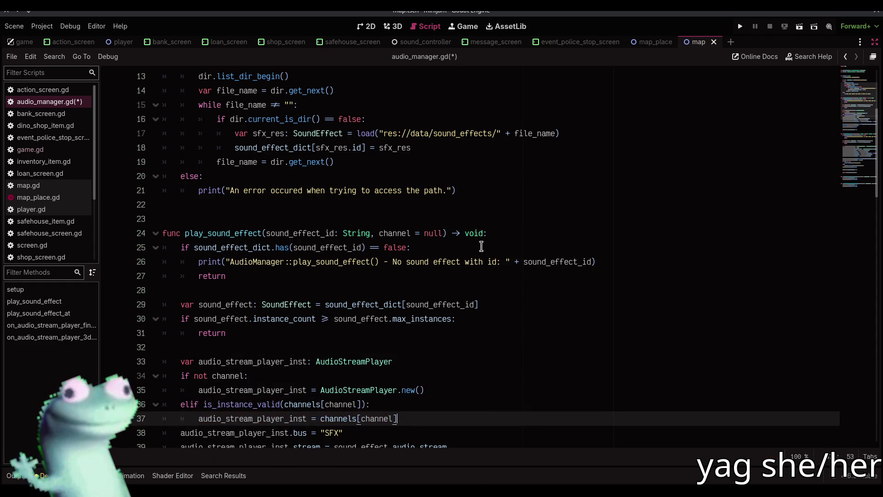
key("Return")
key("BackSpace")
type("el")
key("BackSpace")
key("BackSpace")
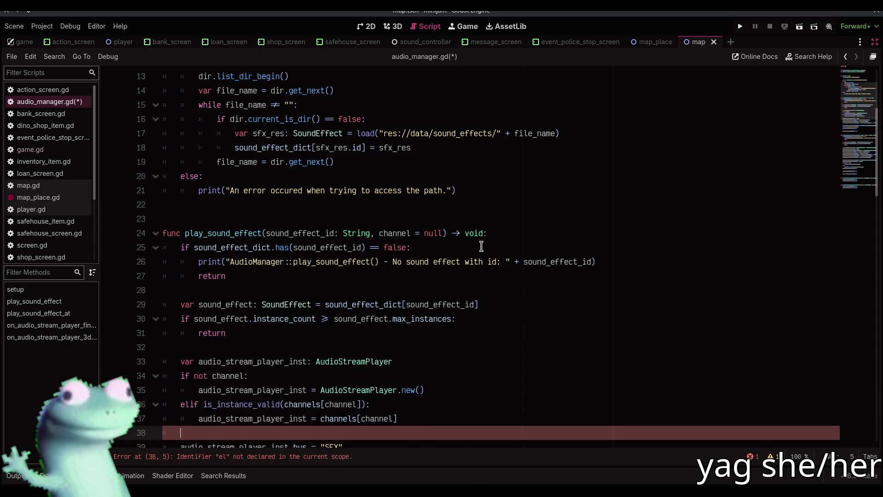
key("Up")
key("Up")
key("Up")
key("Up")
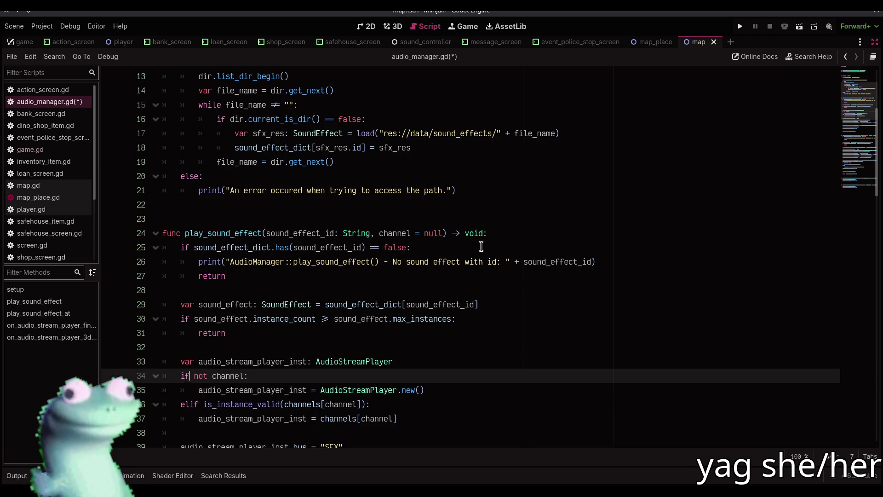
Step: Change the first condition to 'channel != null and is_instance_valid(channels[channel])'
key("Down")
key("Down")
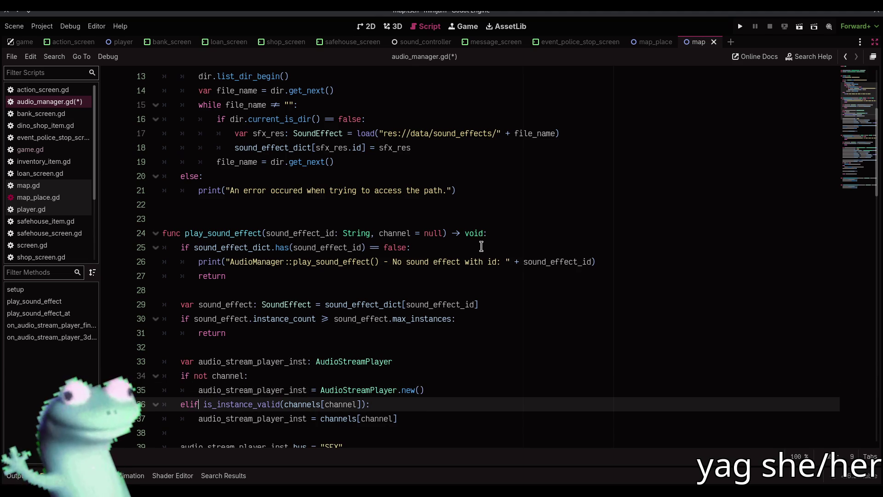
key("shift+End")
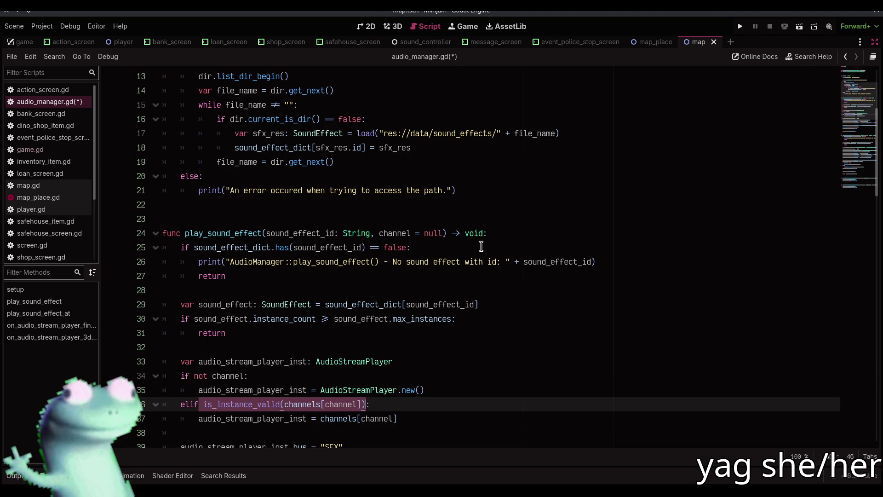
key("ctrl+Up")
key("Up")
key("Up")
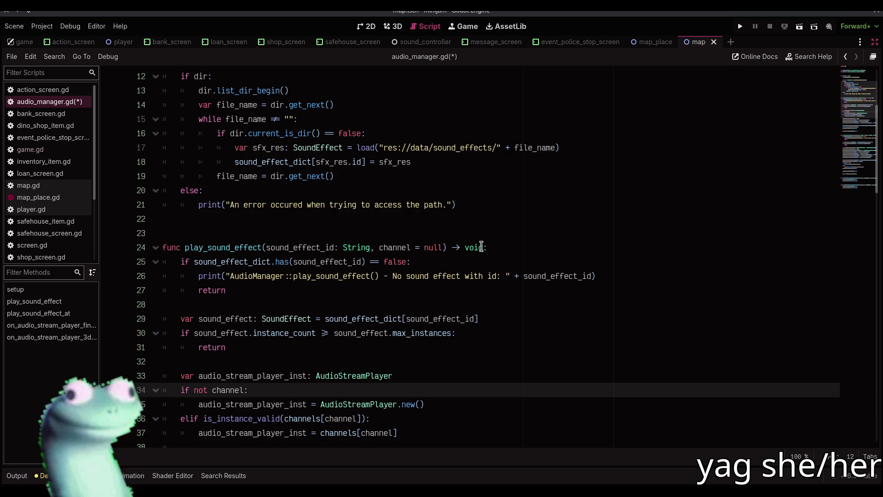
key("BackSpace")
key("BackSpace")
key("BackSpace")
type("and")
key("ctrl+v")
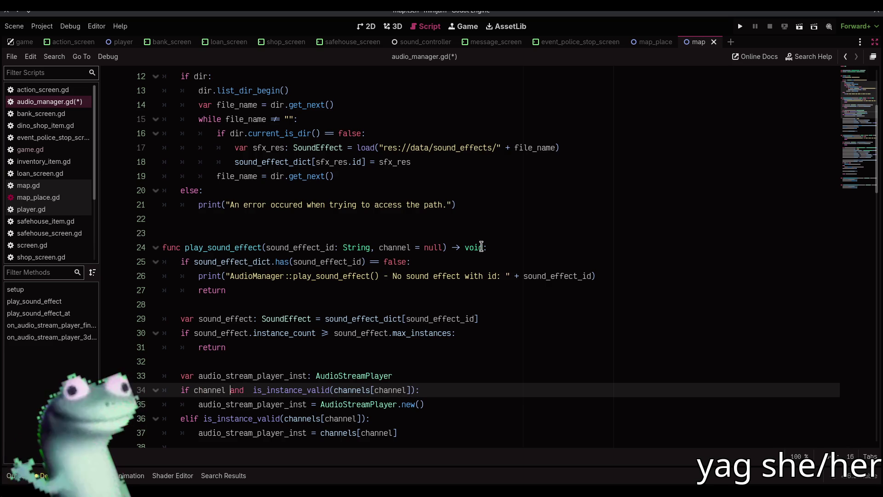
key("BackSpace")
type("!= nul")
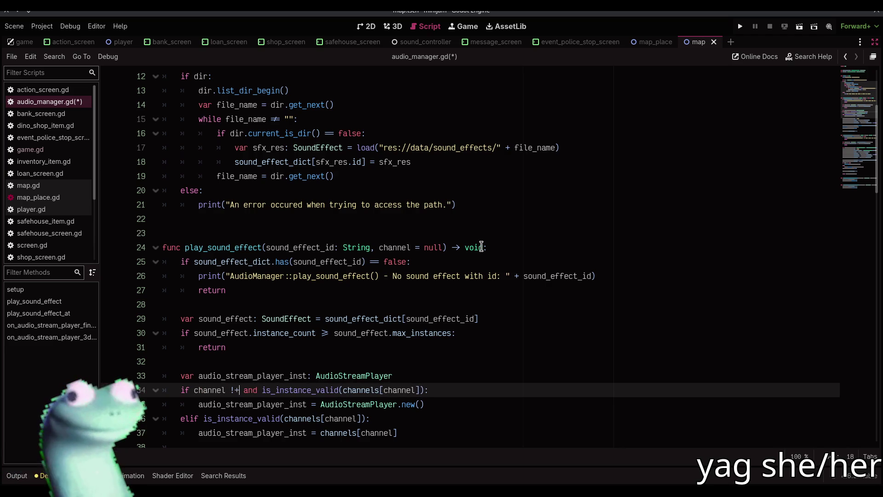
type("l")
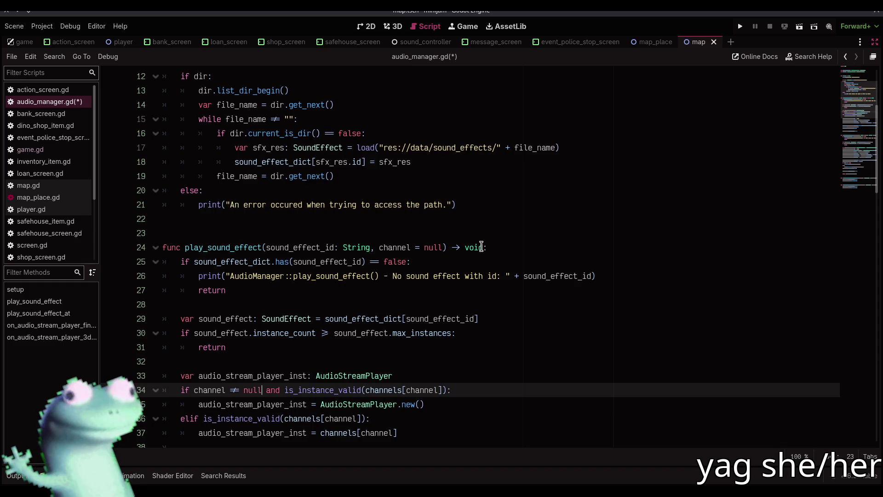
key("Down")
key("Down")
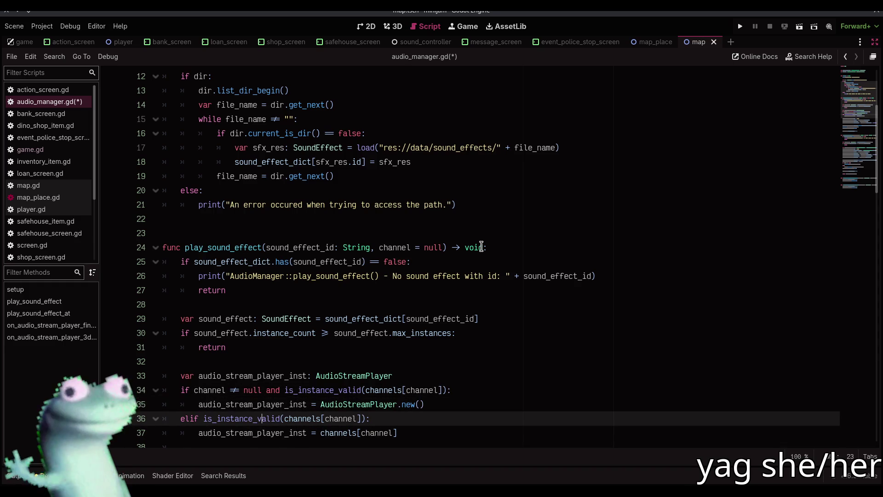
Step: Reorder the branches so channels[channel] is reused first and new() is the fallback; save
key("shift+Down")
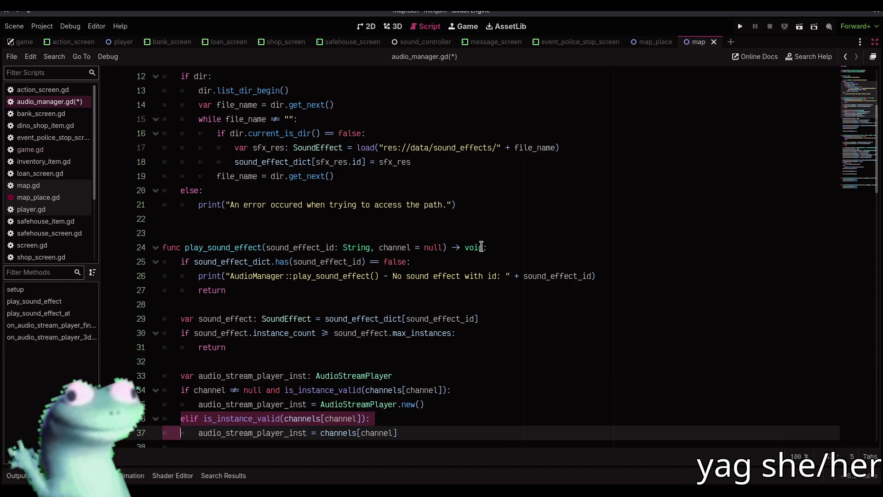
key("alt+Up")
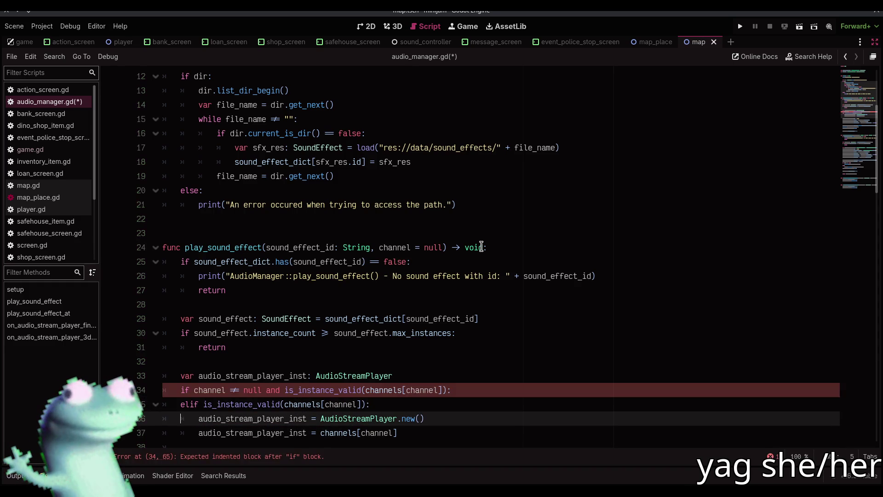
key("Down")
key("Down")
key("alt+Up")
key("alt+Up")
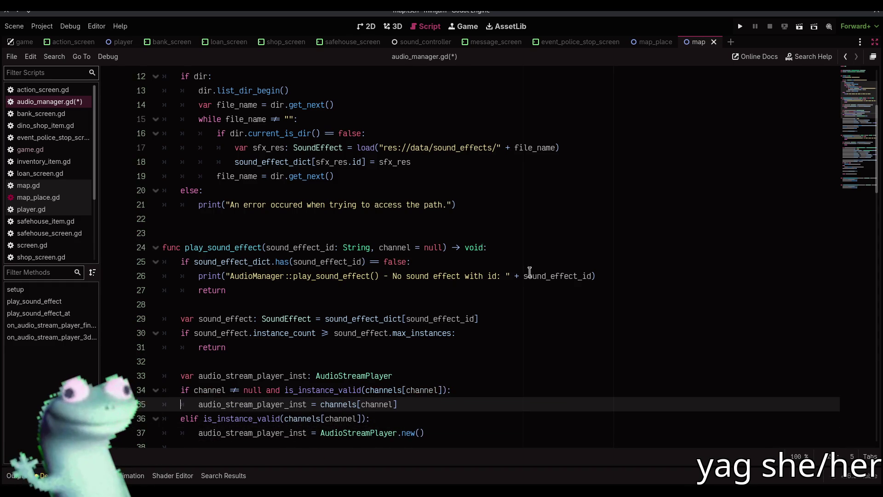
scroll(554, 293, "down", 4)
key("ctrl+s")
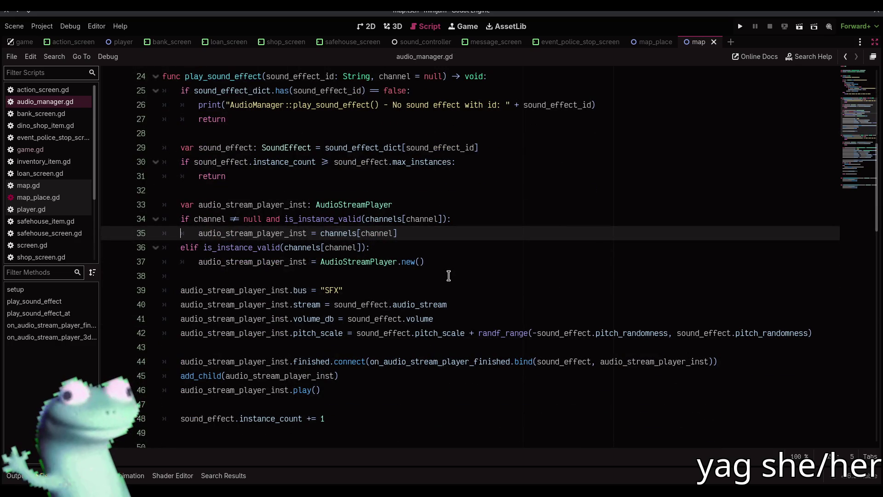
scroll(448, 276, "down", 2)
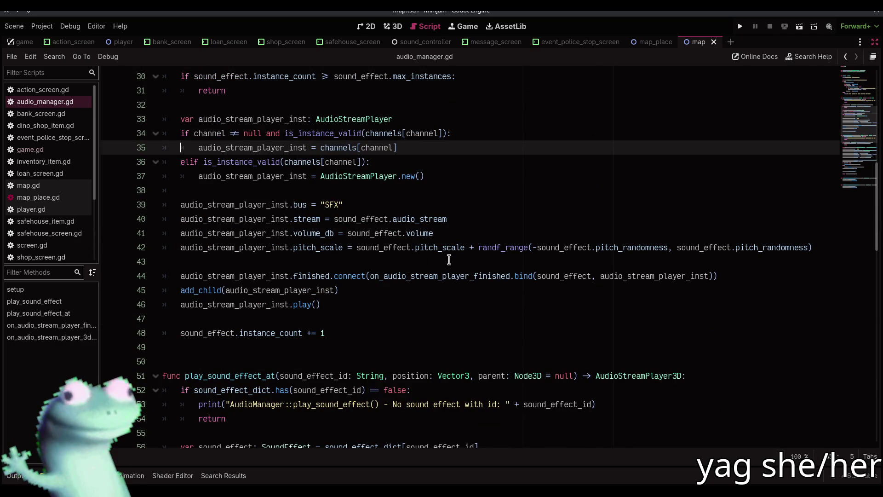
Step: Put add_child under 'if not audio_stream_player_inst.is_inside_tree():' and save audio_manager.gd
left_click(359, 287)
left_click(740, 276)
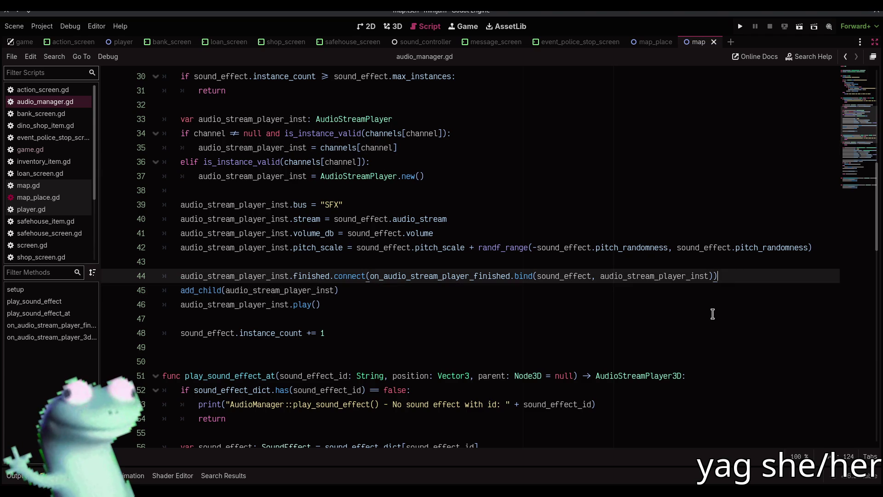
key("Return")
type("if not au")
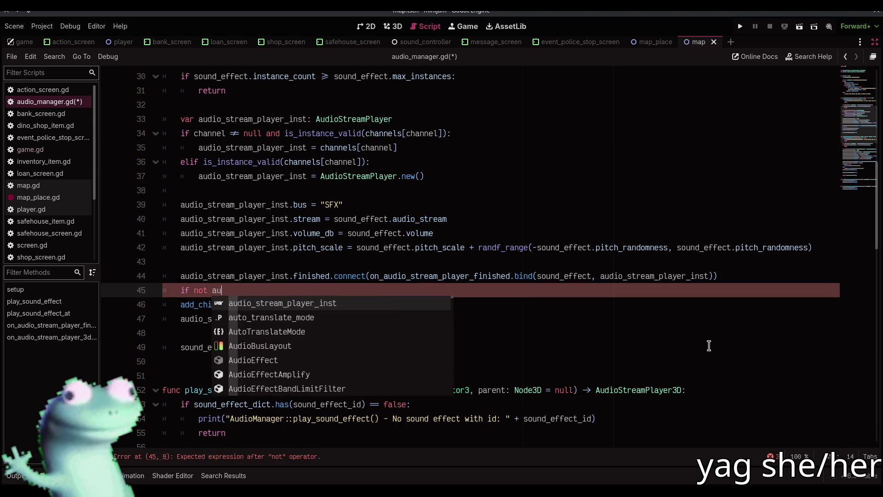
key("Return")
type(".is_in")
key("Return")
type(":")
key("Down")
key("Home")
key("Tab")
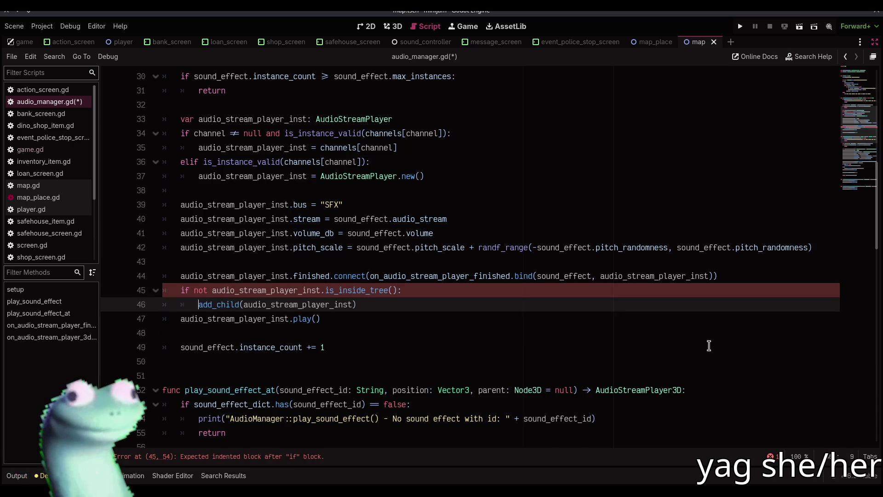
key("ctrl+s")
scroll(592, 321, "up", 2)
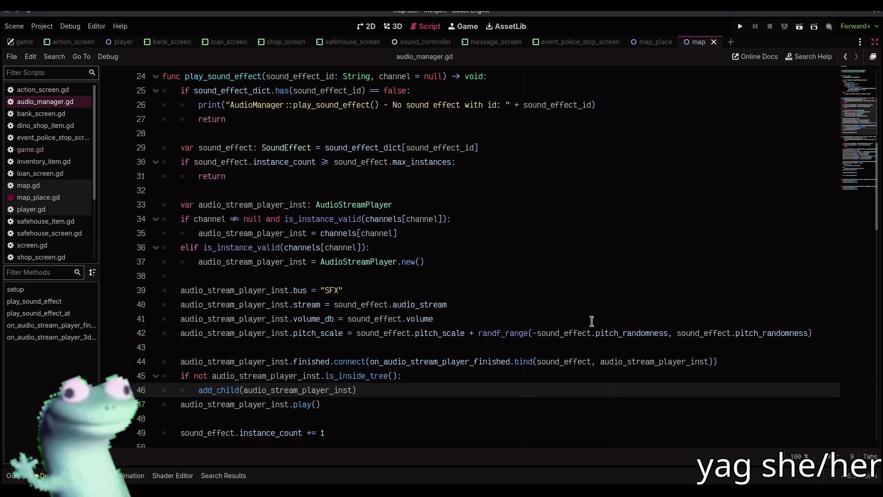
scroll(592, 321, "down", 2)
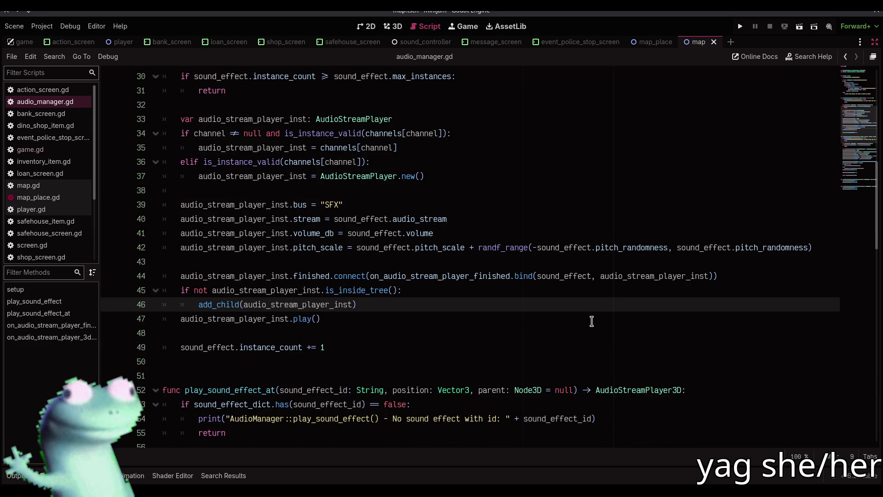
Step: Review play_sound_effect's channel handling, then open ui_sound_component.gd from the Scripts list
scroll(592, 321, "down", 15)
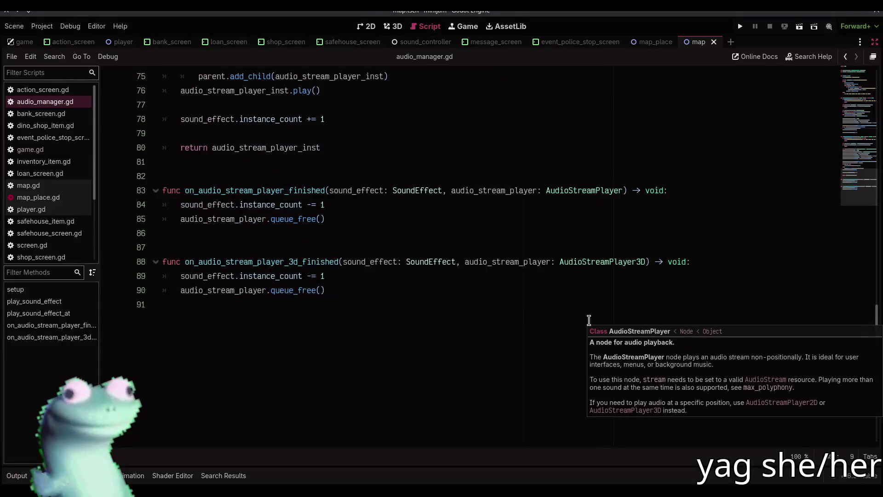
scroll(422, 318, "up", 5)
scroll(422, 318, "down", 4)
scroll(420, 322, "up", 1)
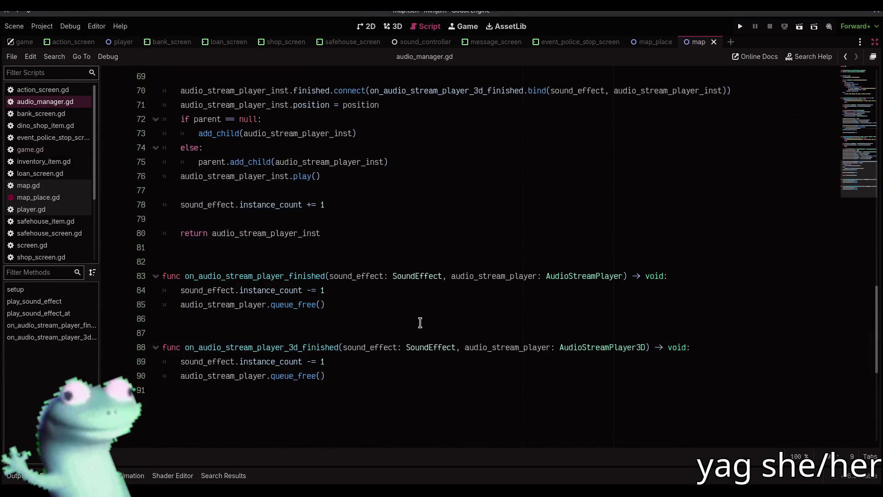
scroll(420, 322, "up", 5)
scroll(420, 322, "down", 2)
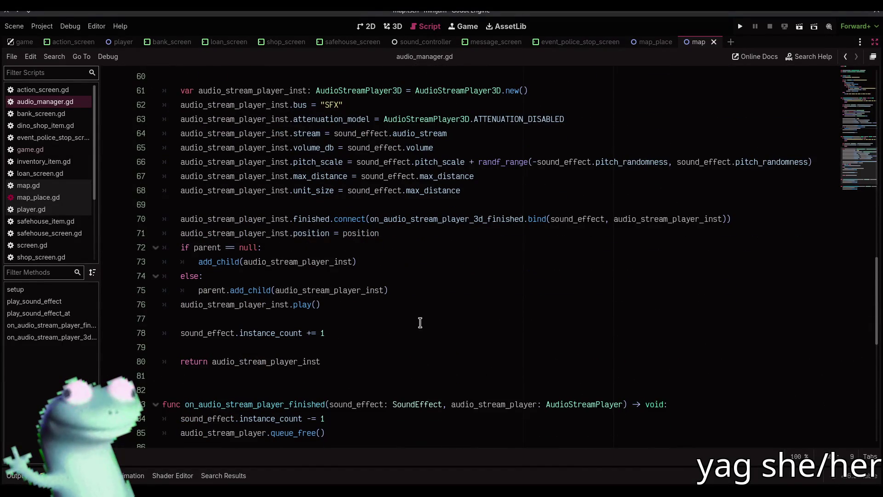
scroll(420, 322, "down", 3)
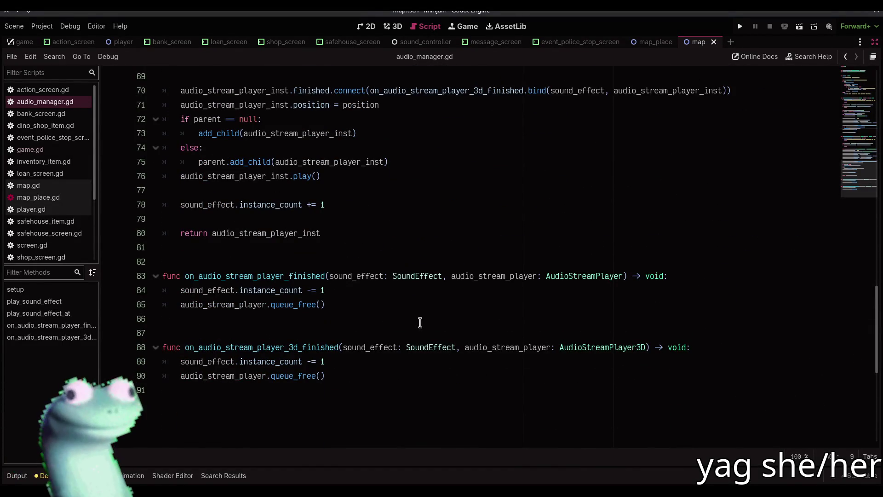
scroll(419, 322, "up", 13)
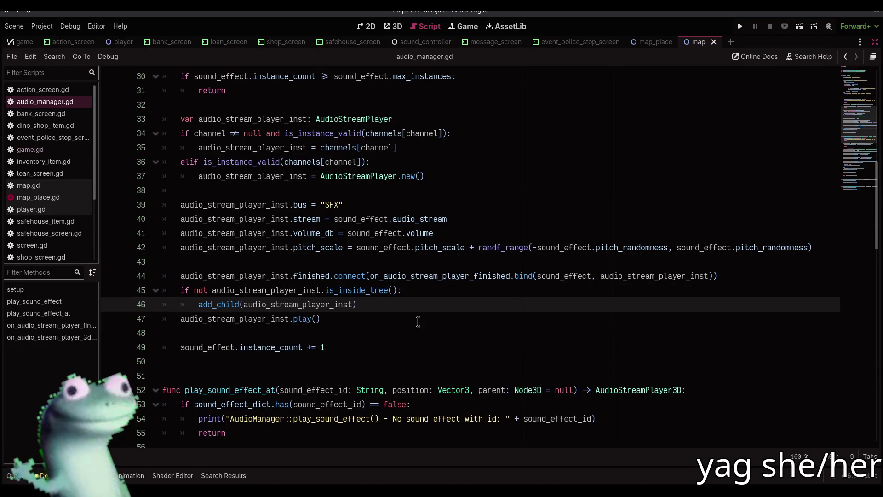
scroll(418, 320, "up", 2)
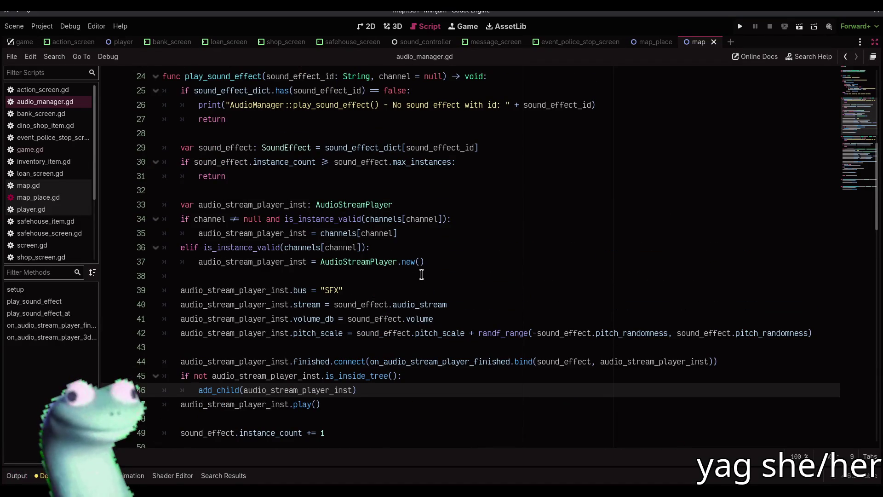
scroll(420, 276, "up", 2)
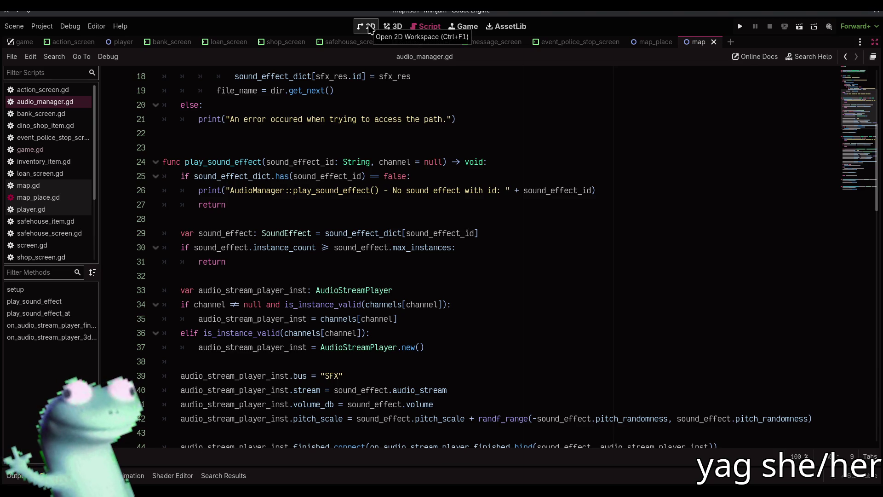
scroll(46, 221, "down", 3)
left_click(50, 171)
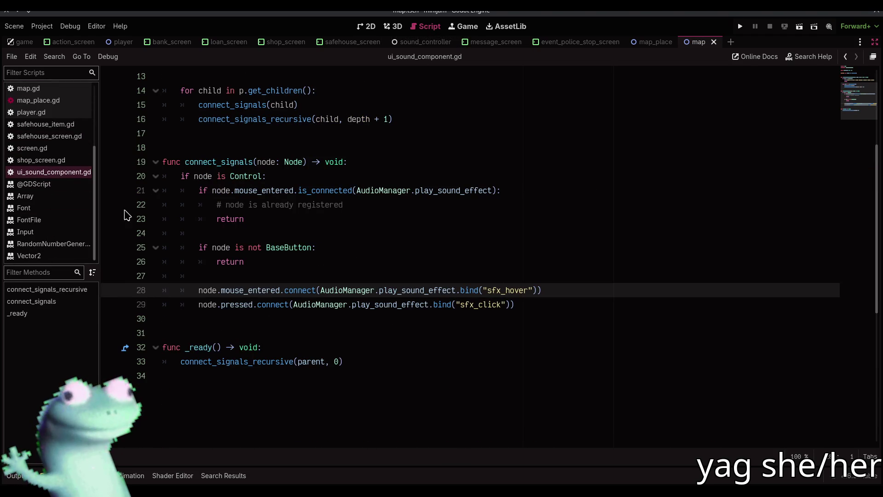
Step: After the early return, add a use_channel variable set from node.has_meta(&"sound_use_channel")
left_click(488, 276)
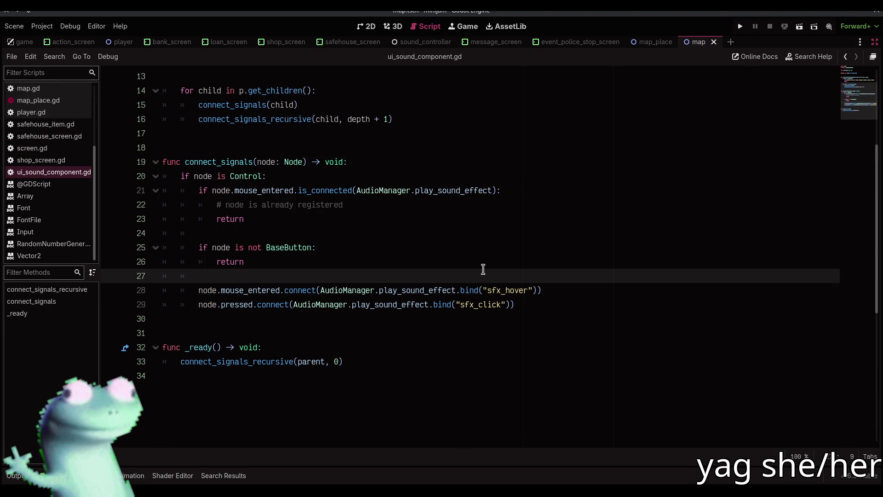
left_click(479, 262)
key("Return")
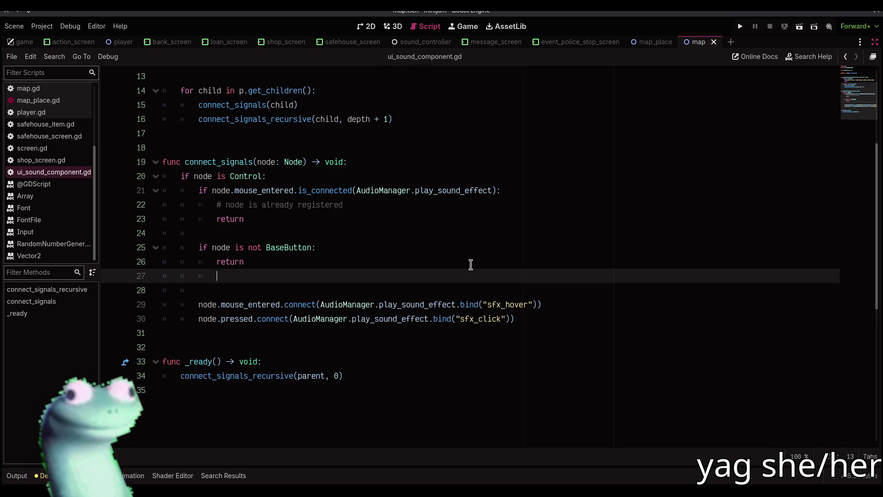
key("Return")
type("var")
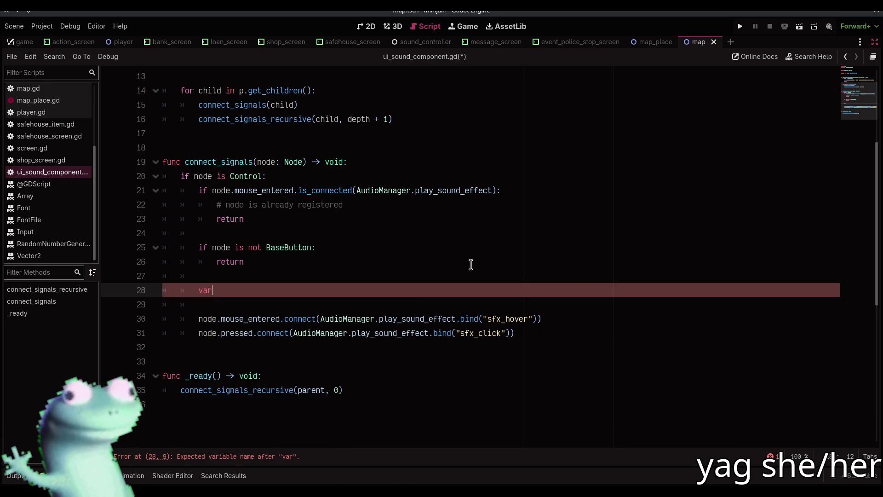
type(" channel")
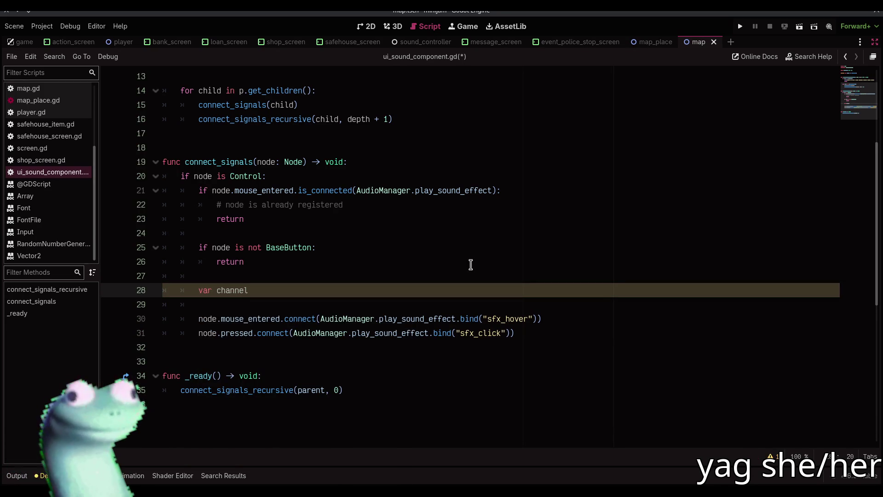
key("ctrl+BackSpace")
type("us")
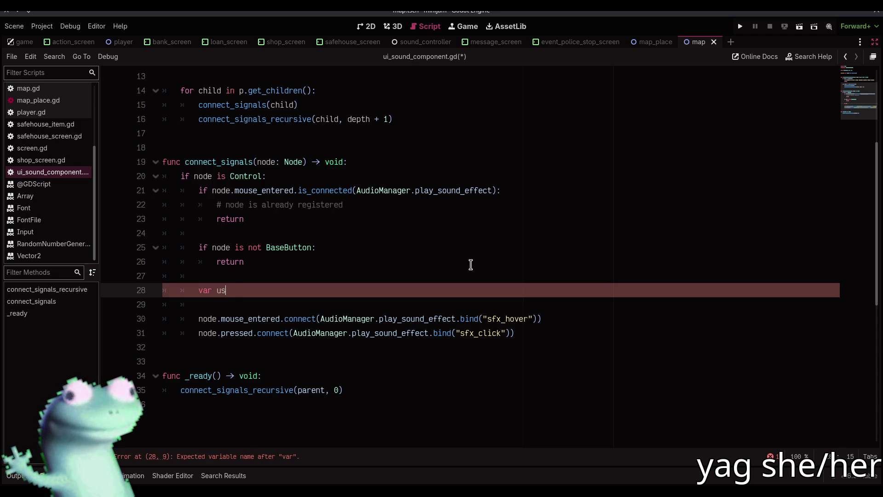
type("e_channel = ")
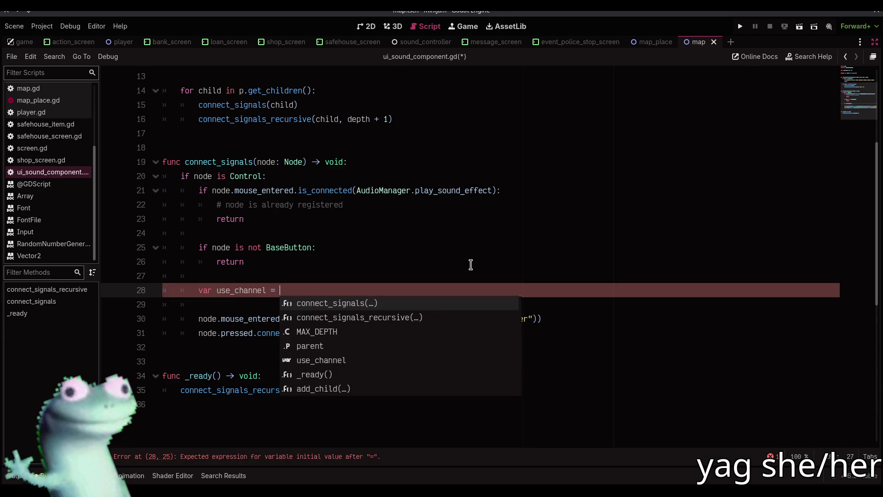
type("node.h")
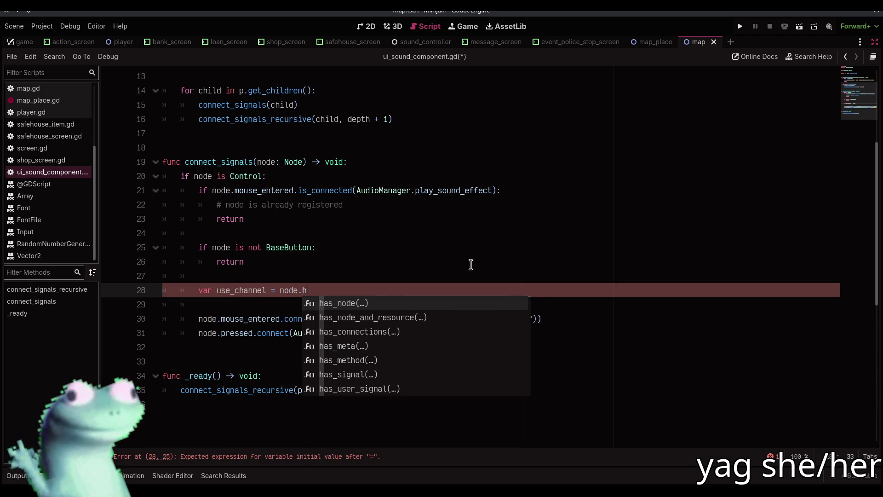
type("as_meta")
key("Return")
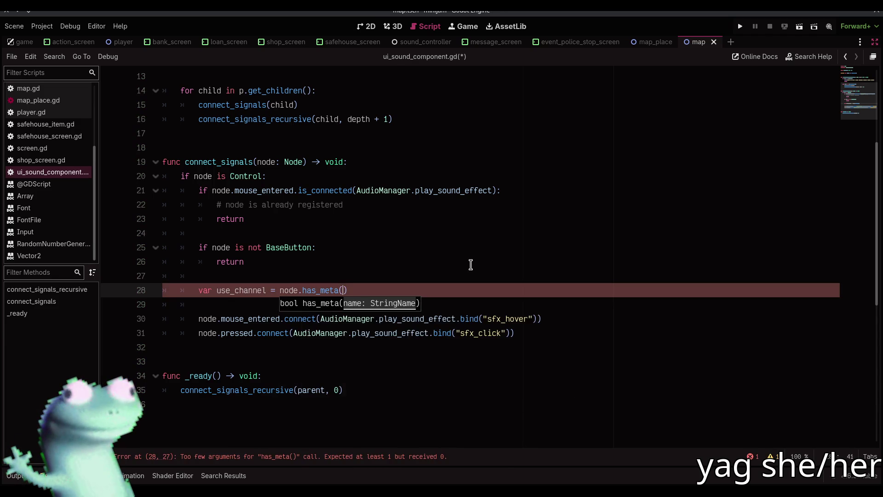
type("&\"")
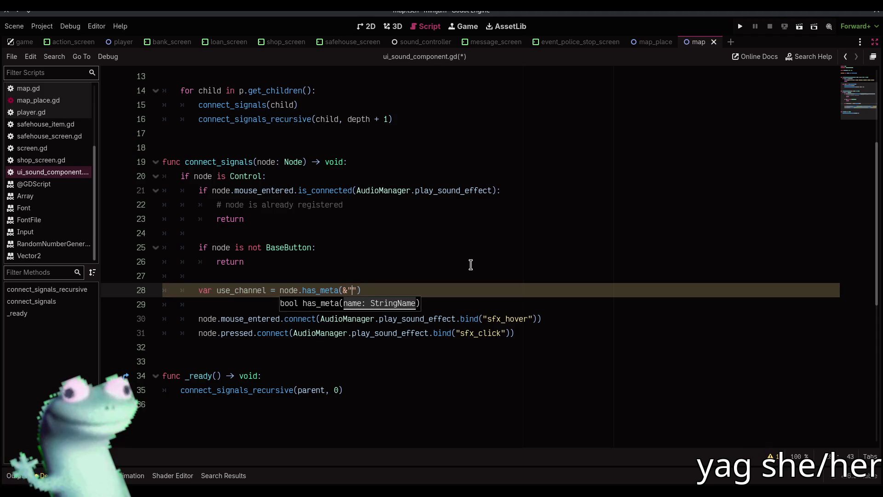
type("sound_")
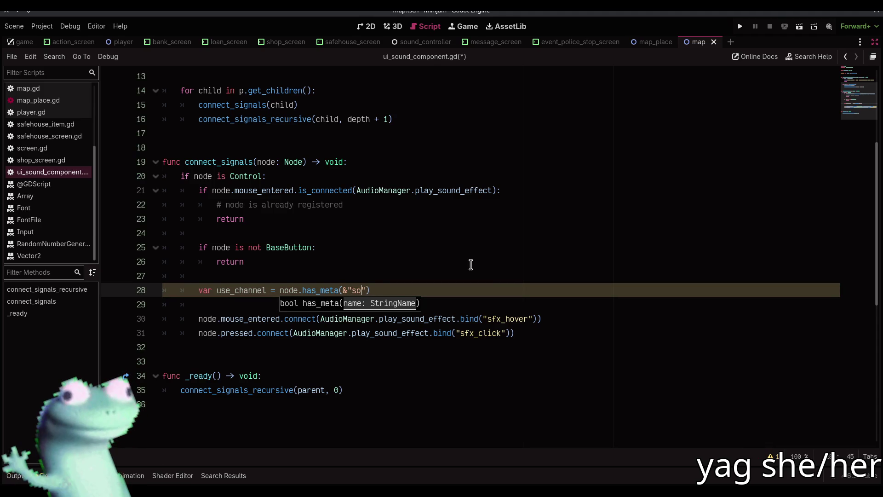
type("use_channel")
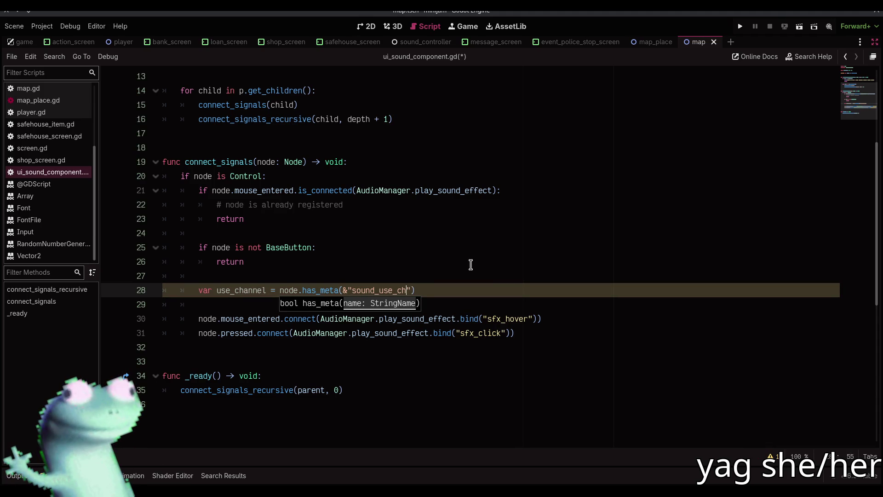
key("End")
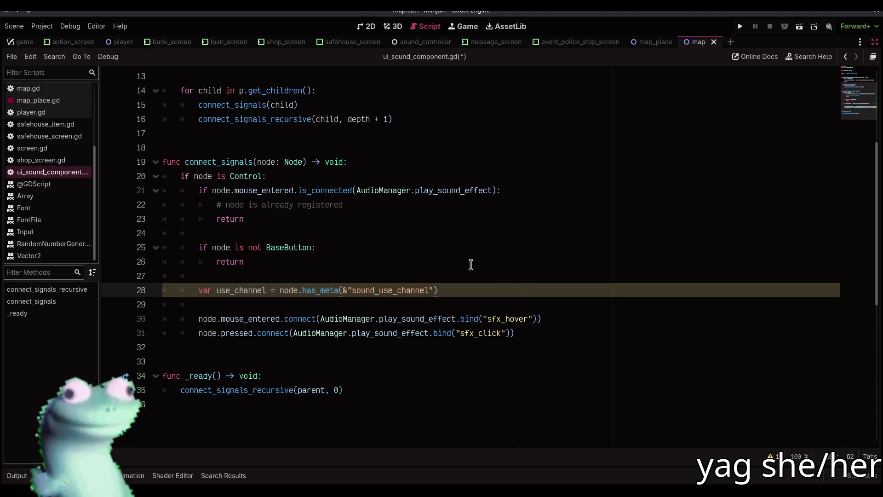
Step: Add 'var channel = null' and an 'if use_channel' block below it
key("Return")
type("v")
key("Escape")
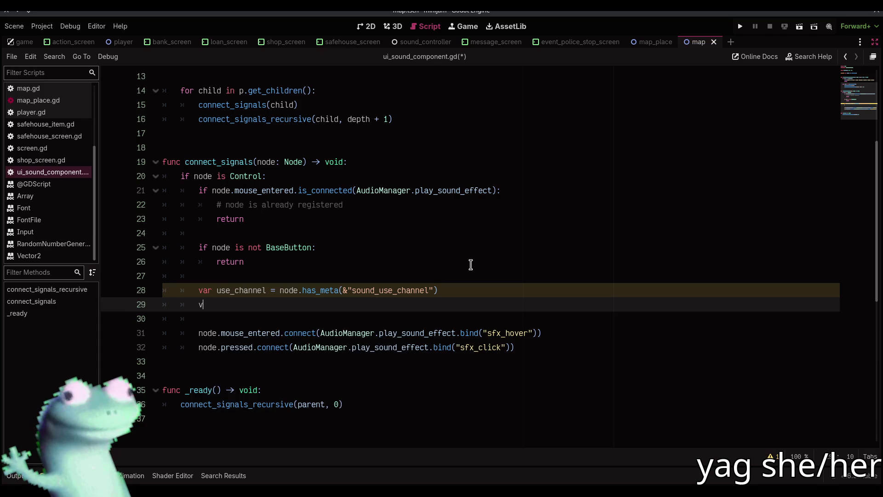
type("ar channel =")
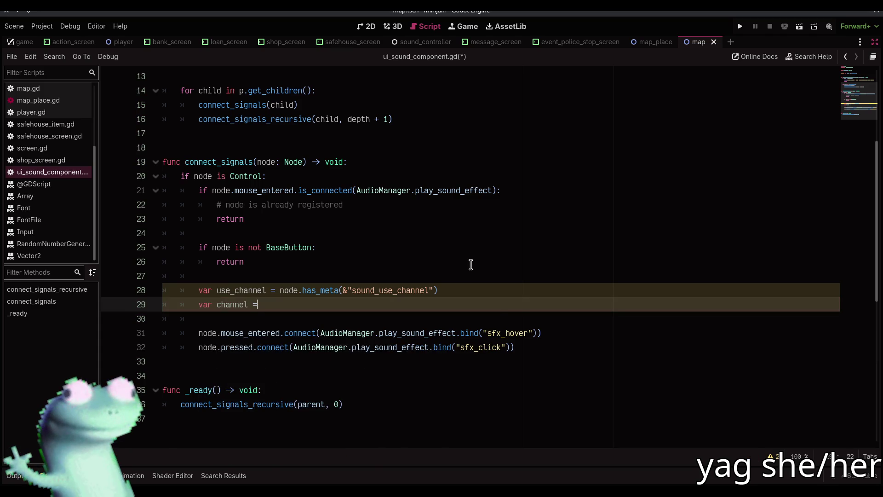
type(" null")
key("Return")
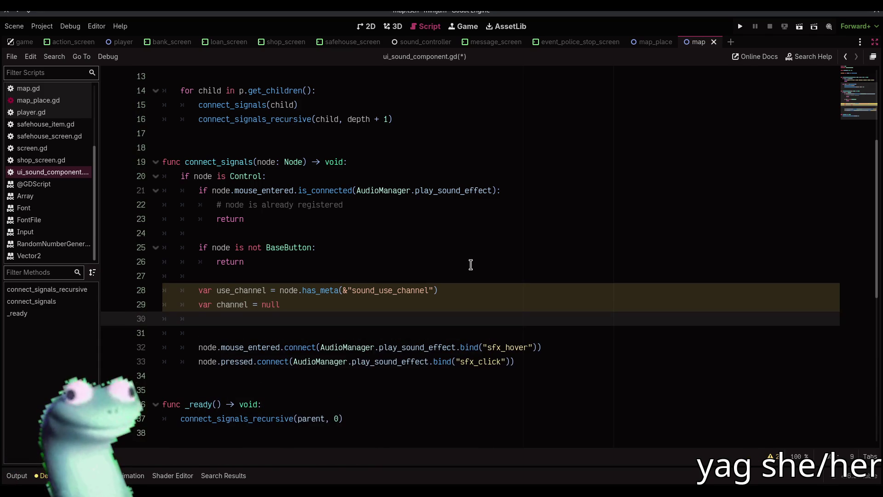
type("if use_channel:")
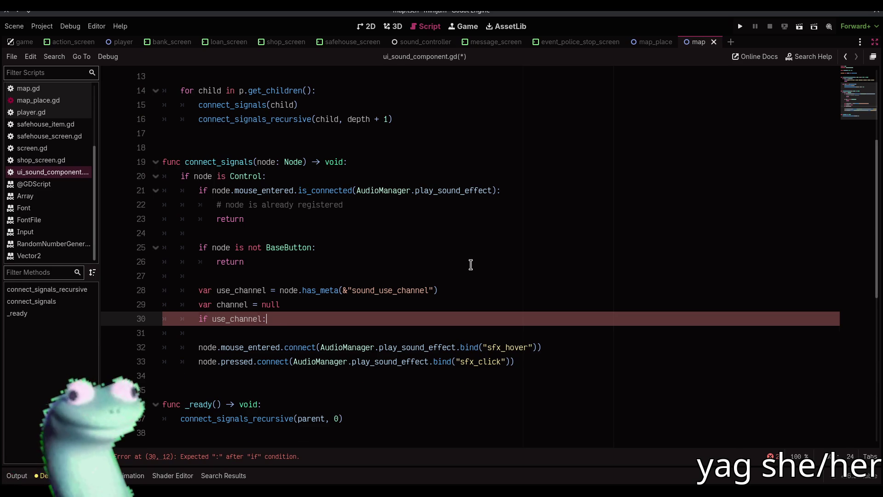
key("Return")
type("channel =")
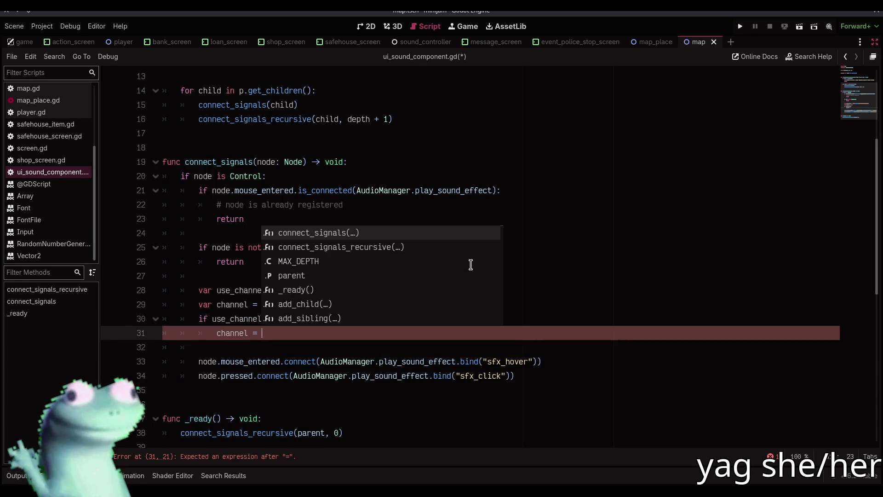
Step: Inside the if block, set channel to node.get_instance_id() and save the script
type("node.get_")
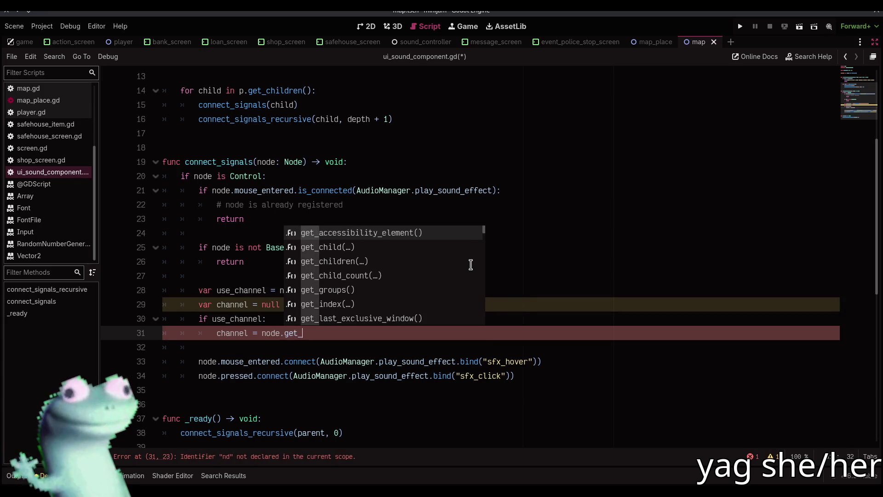
type("u")
key("BackSpace")
type("id")
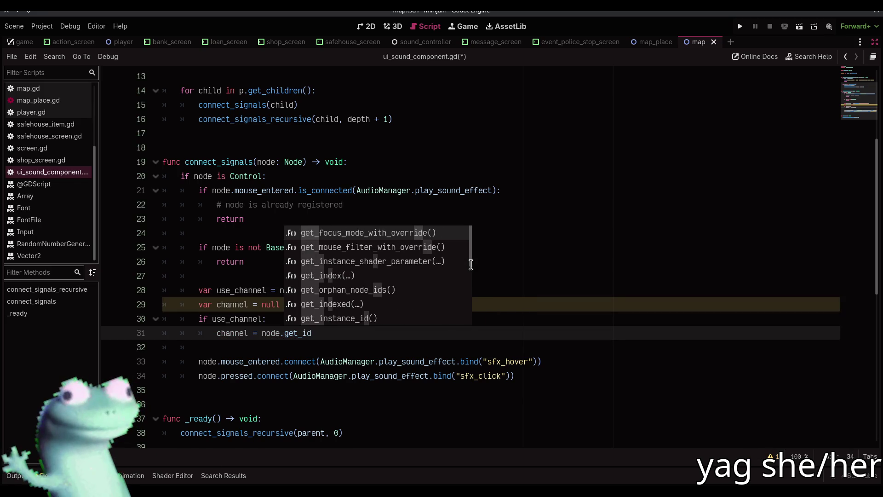
key("BackSpace")
type("nsta")
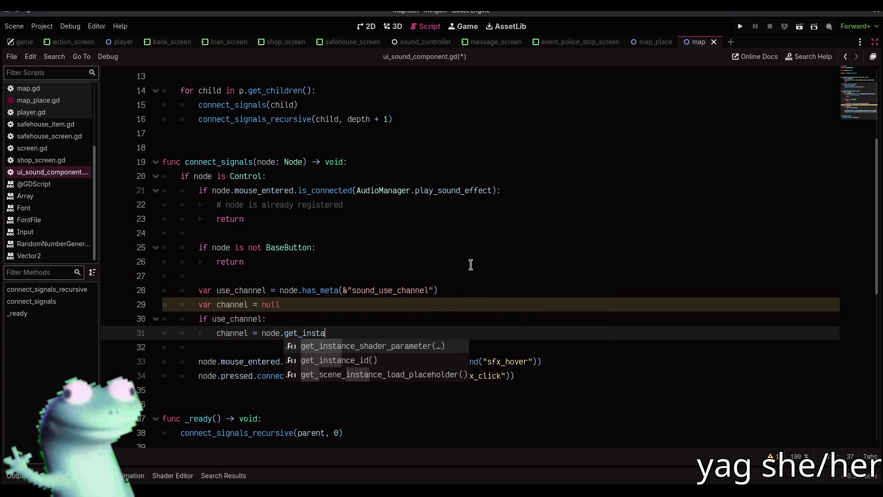
key("Down")
key("Return")
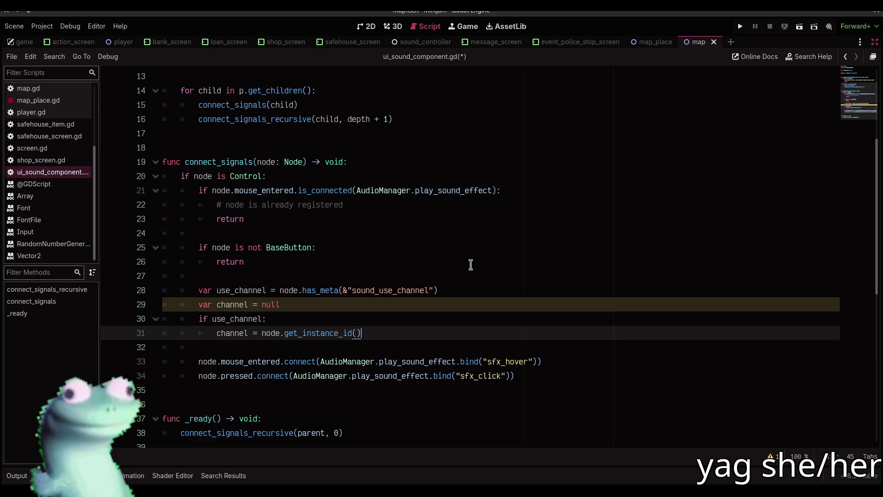
key("BackSpace")
key("BackSpace")
key("BackSpace")
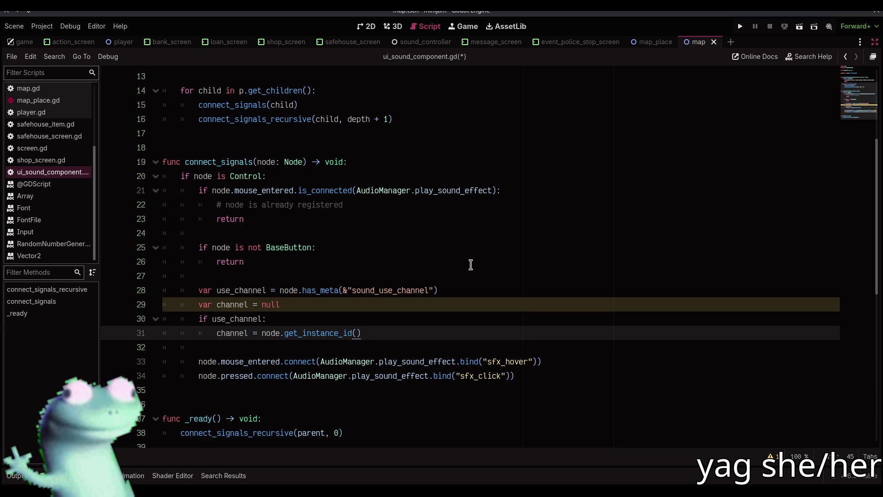
key("ctrl+s")
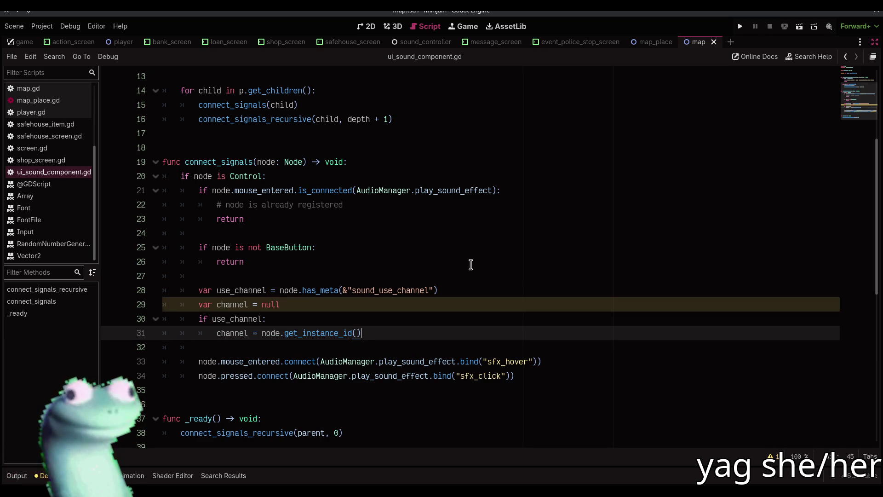
Step: Append ', channel' to both the sfx_hover and sfx_click bind calls and save
scroll(536, 331, "down", 1)
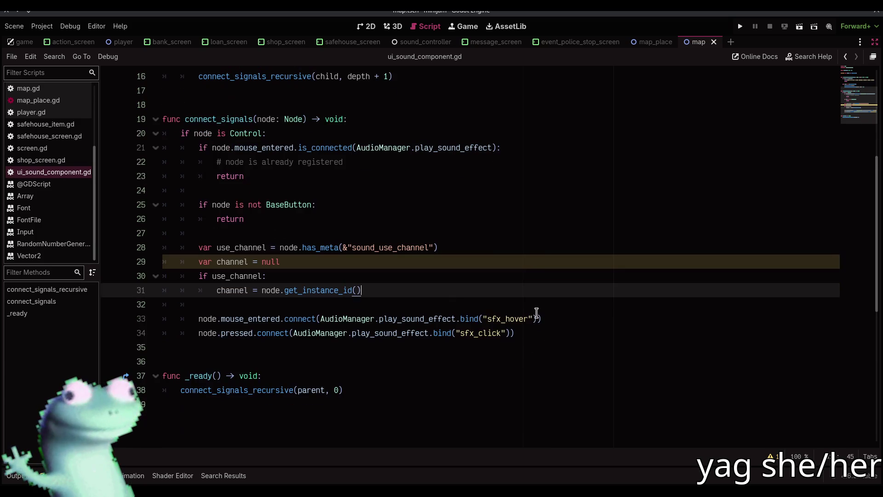
left_click(534, 318)
left_click(508, 335, "alt")
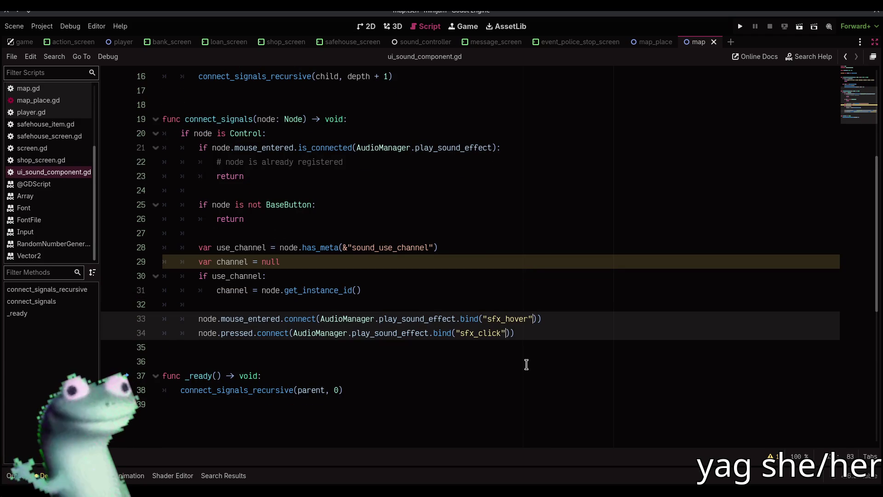
type(", channel")
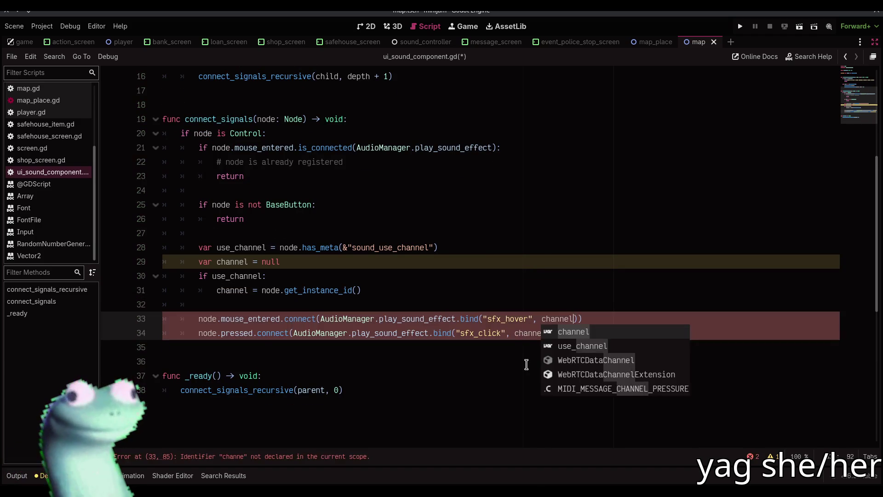
key("Escape")
left_click(526, 364)
key("ctrl+s")
Step: Glance at map_place.gd, then switch to audio_manager.gd
left_click(514, 353)
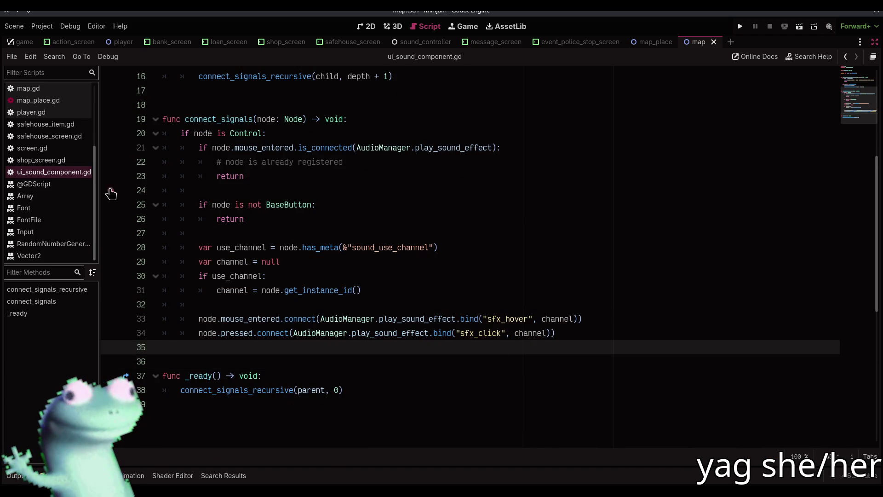
left_click(69, 100)
left_click(64, 172)
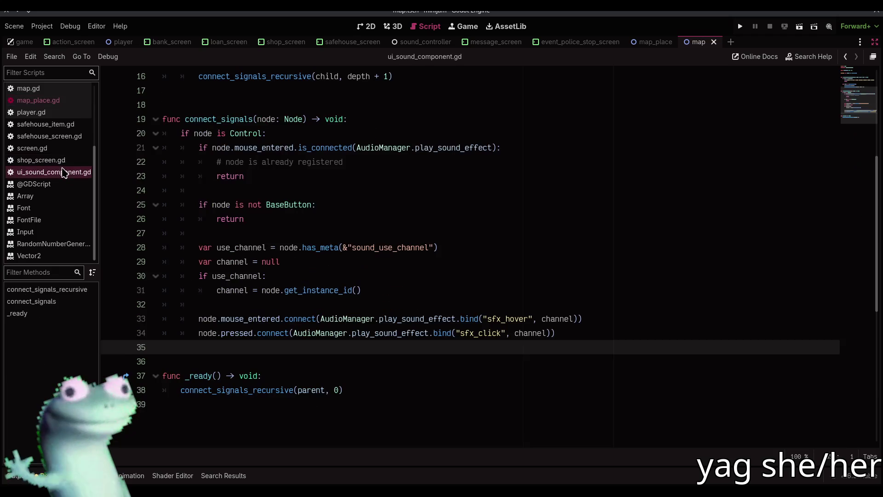
scroll(69, 175, "up", 5)
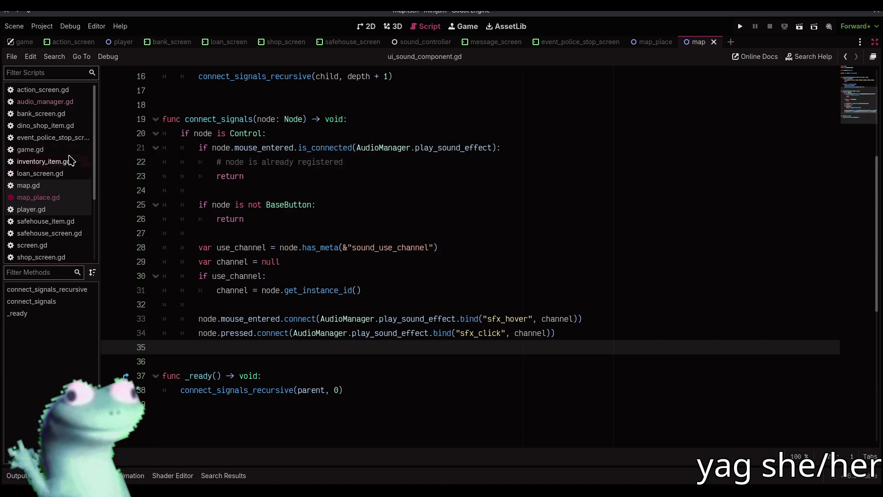
left_click(73, 103)
Step: In play_sound_effect, replace the elif condition on line 36 with a plain else
left_click(349, 209)
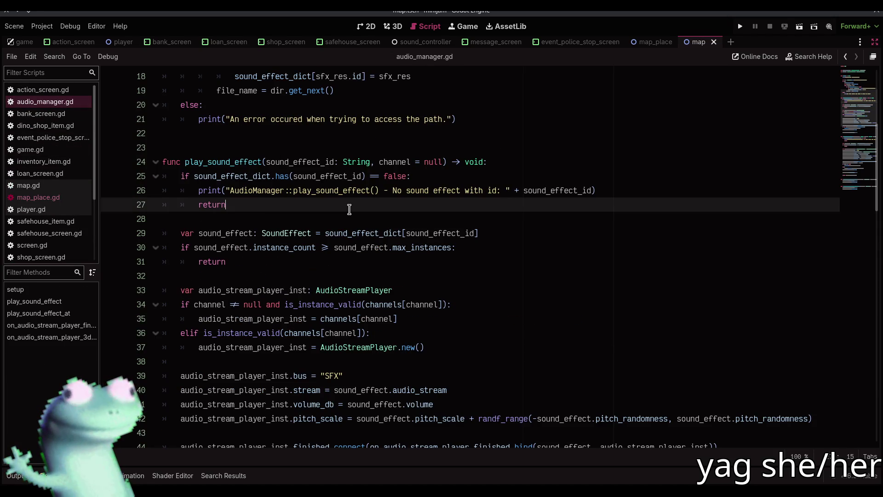
scroll(350, 209, "down", 2)
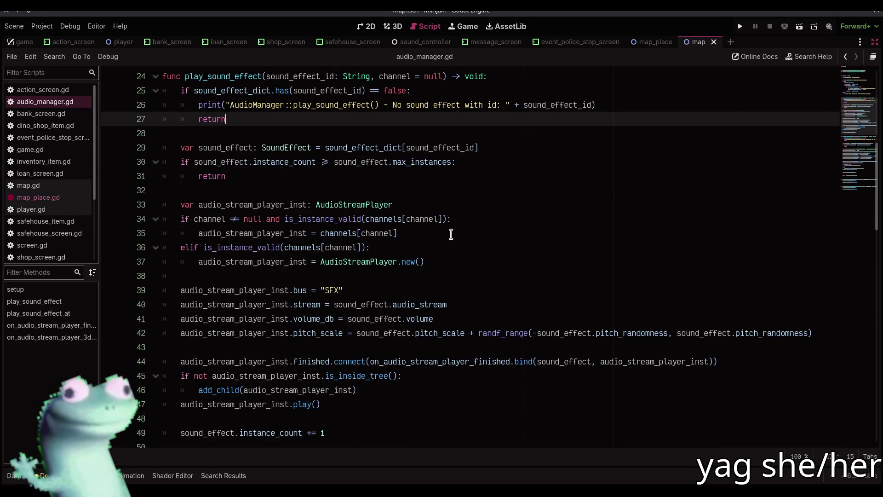
left_click(447, 252)
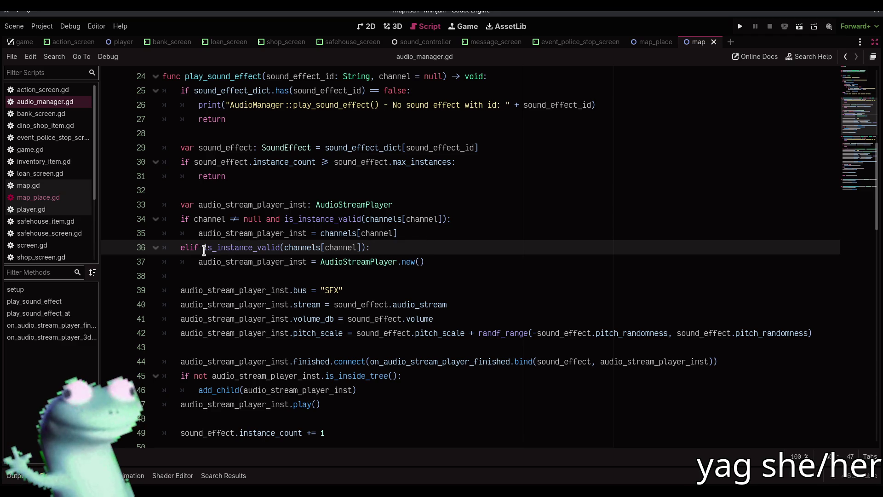
left_click_drag(189, 248, 390, 248)
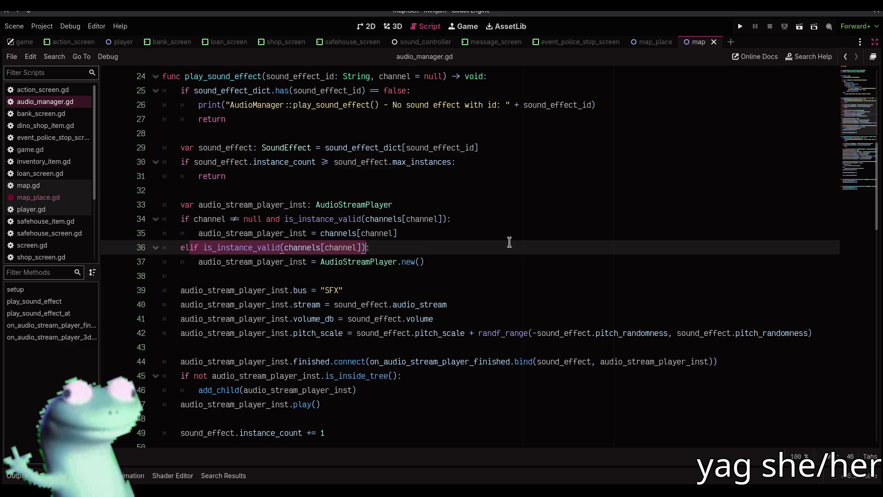
key("BackSpace")
type("else:")
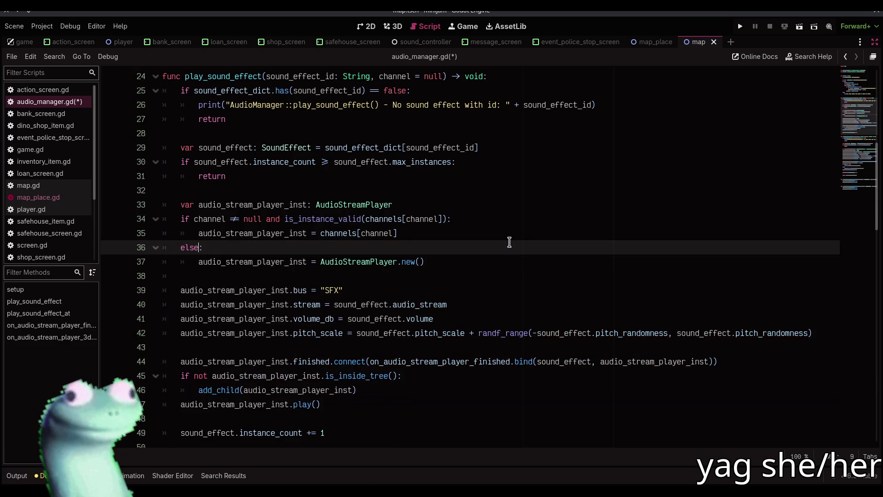
key("Down")
Step: Inside else, store the new player via 'if channel != null: channels[channel] = audio_stream_player_inst', save, and open player.gd
key("End")
key("Return")
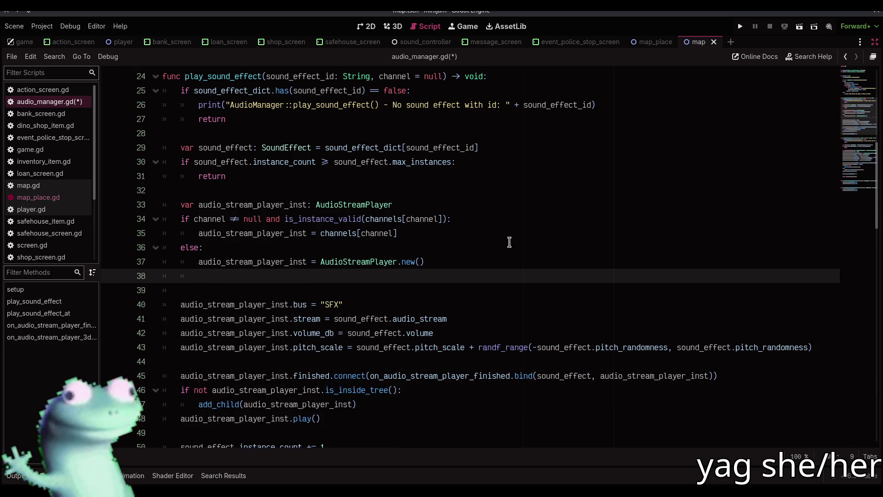
type(":")
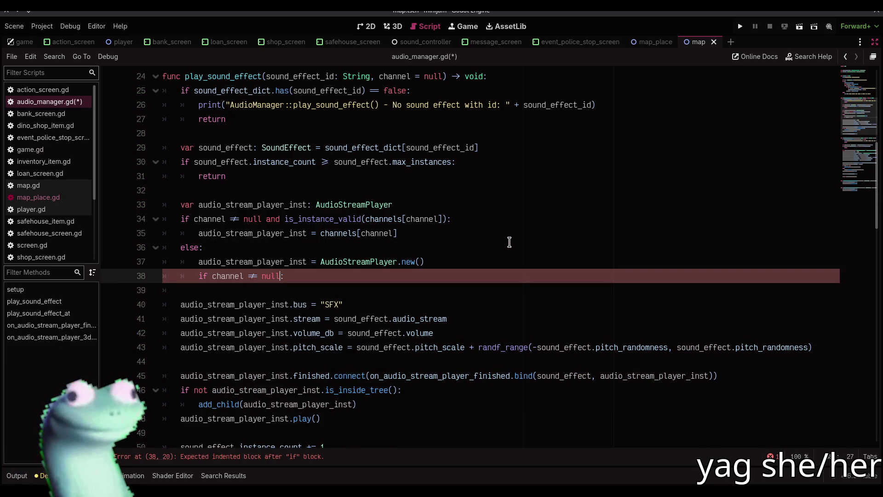
key("Return")
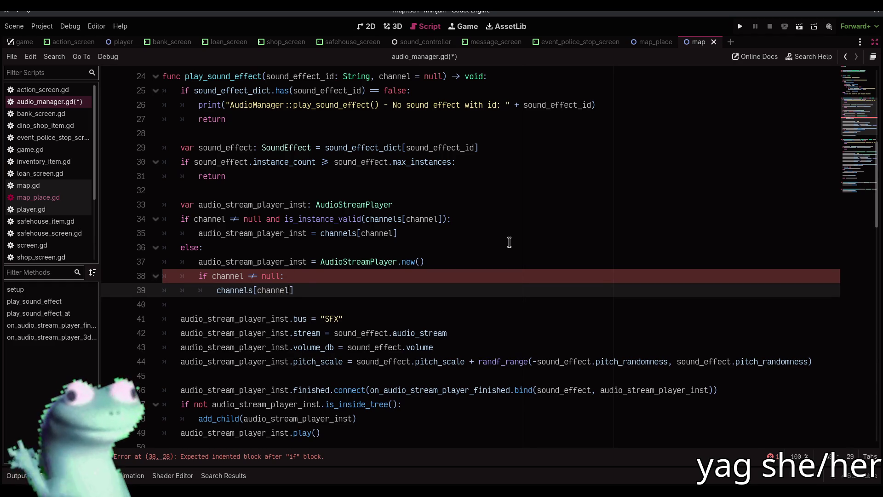
type("] = audio_st")
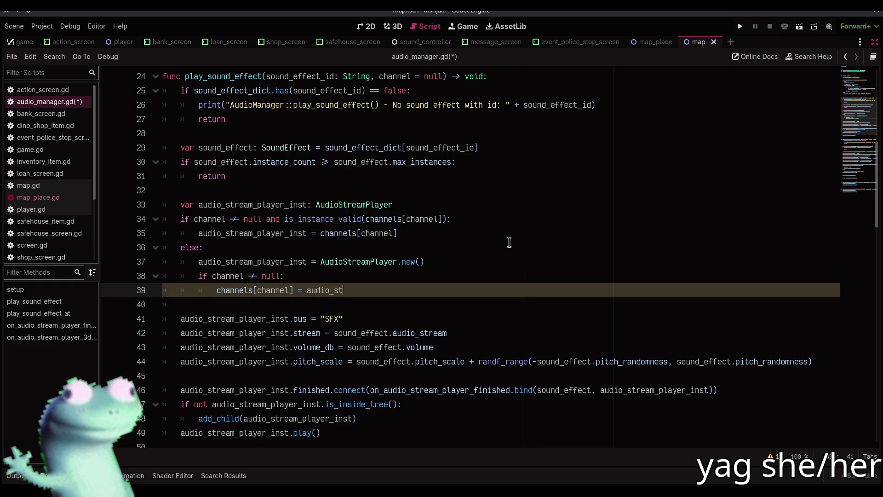
key("Return")
key("ctrl+s")
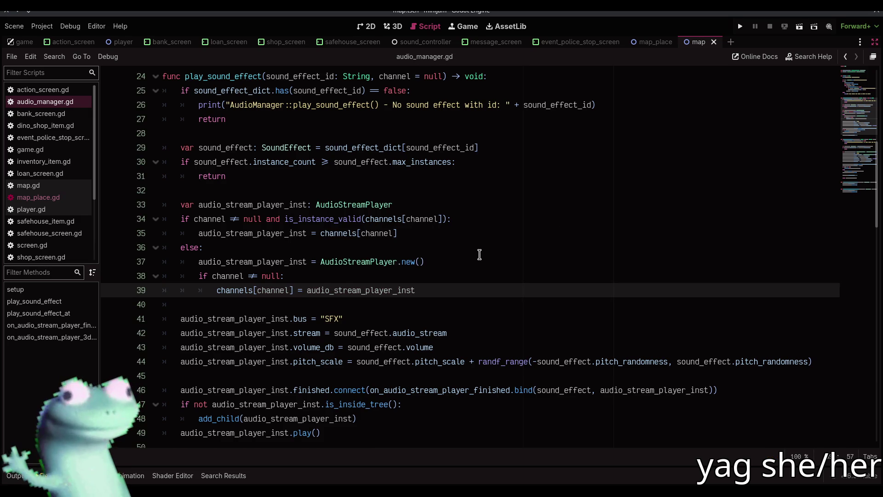
left_click(32, 197)
left_click(42, 210)
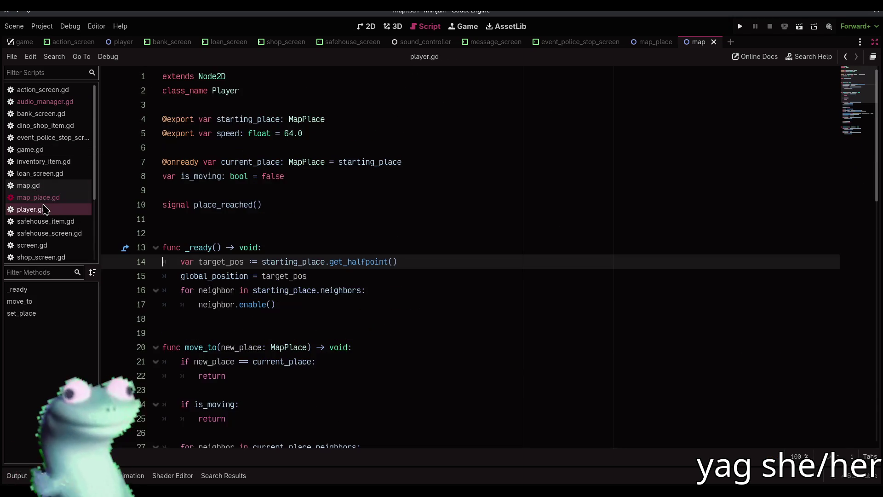
Step: Reopen ui_sound_component.gd and turn off distraction-free mode to restore the side docks
left_click(45, 102)
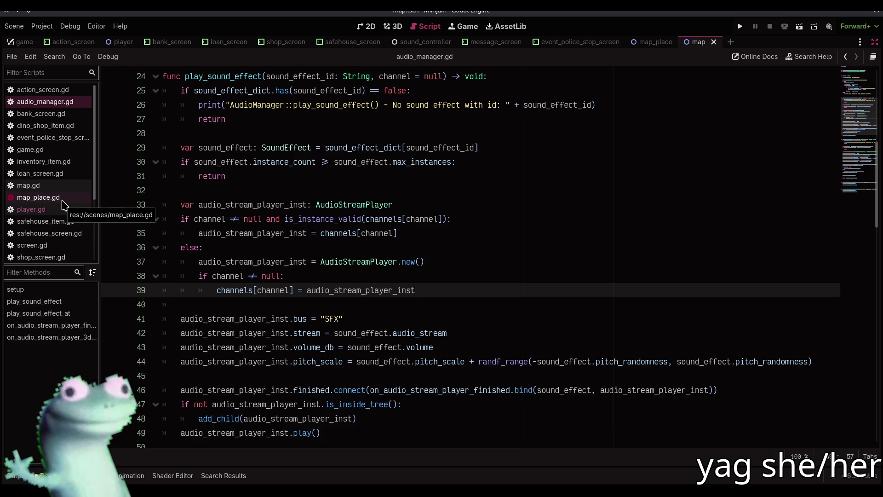
scroll(63, 205, "down", 3)
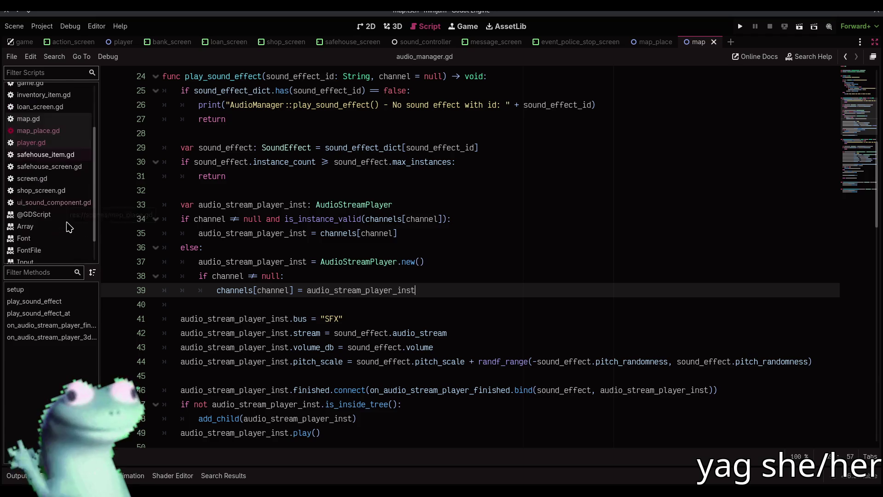
left_click(65, 203)
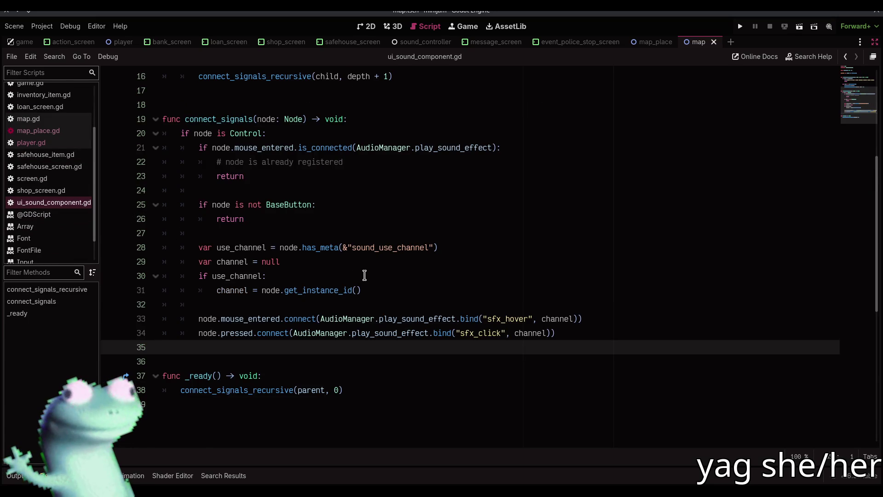
double_click(376, 245)
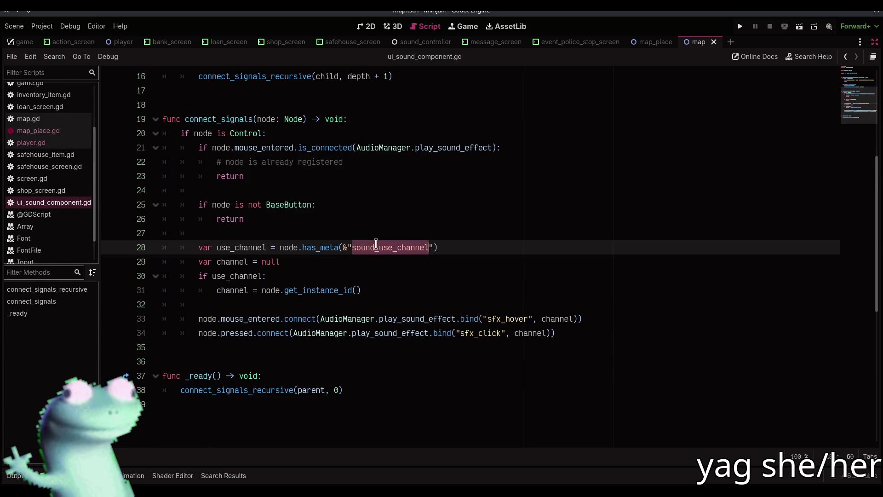
left_click(381, 293)
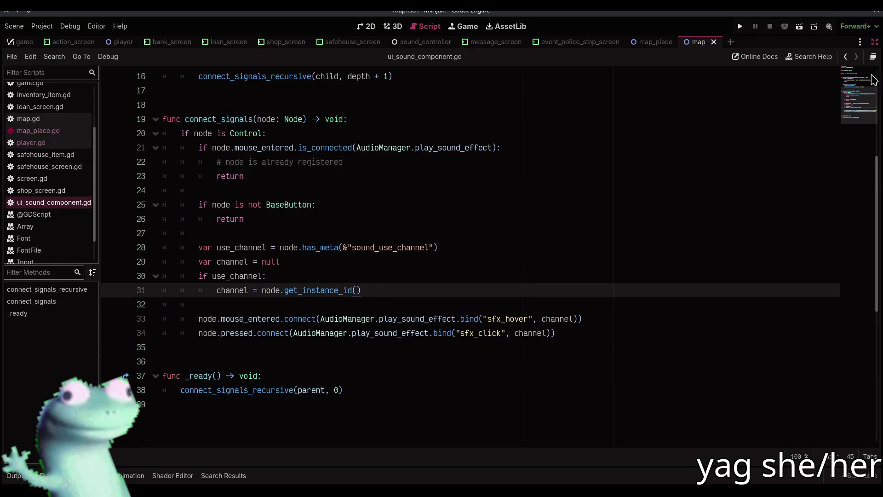
left_click(875, 42)
scroll(484, 43, "up", 4)
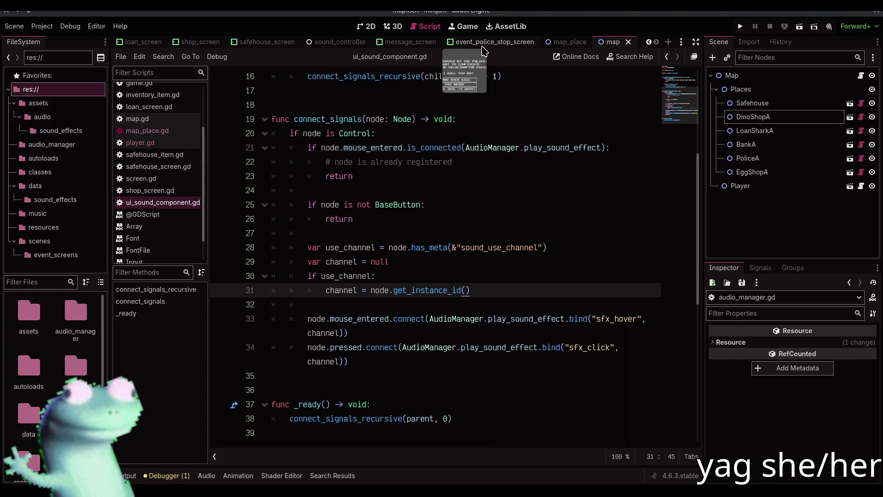
Step: Briefly run and stop the game, then open dino_shop_item.tscn in the 2D view
left_click(741, 27)
left_click(770, 26)
key("ctrl+shift+o")
type("shop")
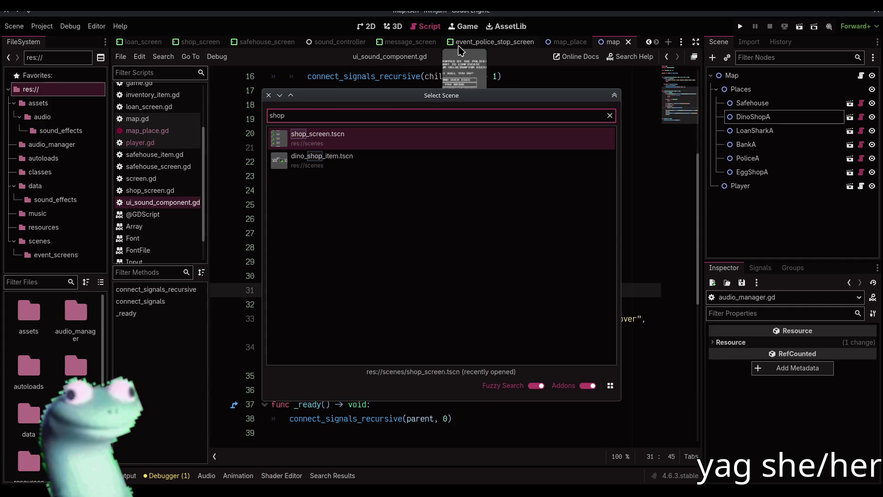
key("Down")
key("Return")
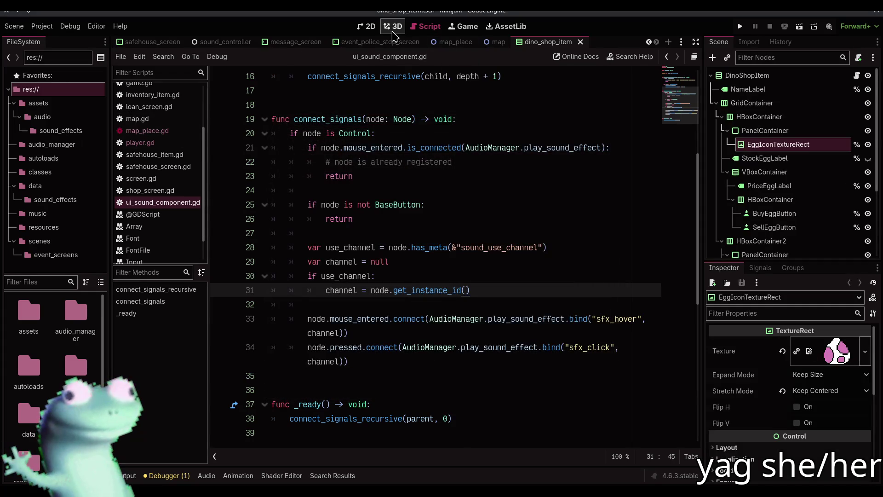
left_click(366, 26)
Step: Add sound_use_channel metadata to SellEggButton and save the scene
left_click(371, 269)
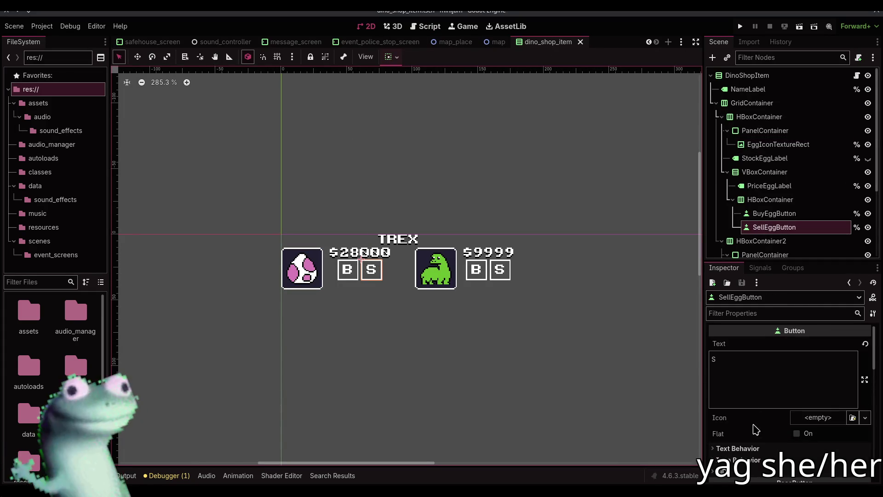
scroll(757, 422, "down", 10)
scroll(757, 423, "down", 5)
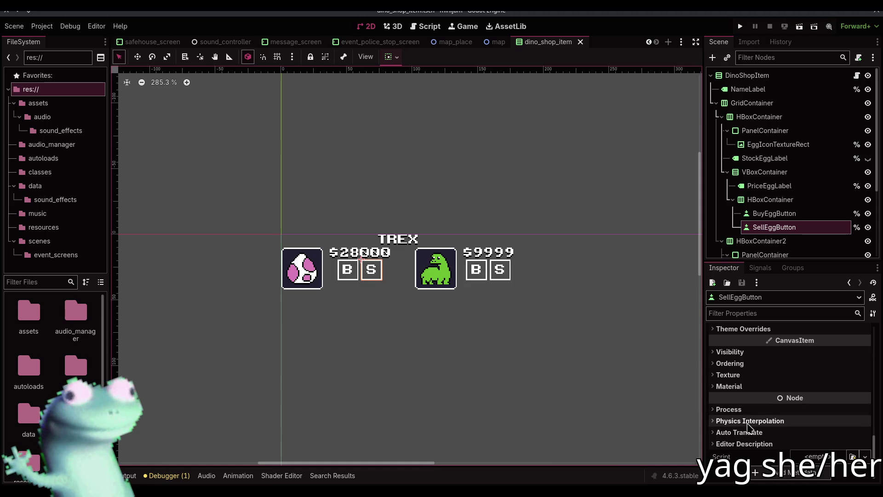
left_click(810, 473)
type("sound_use_channel")
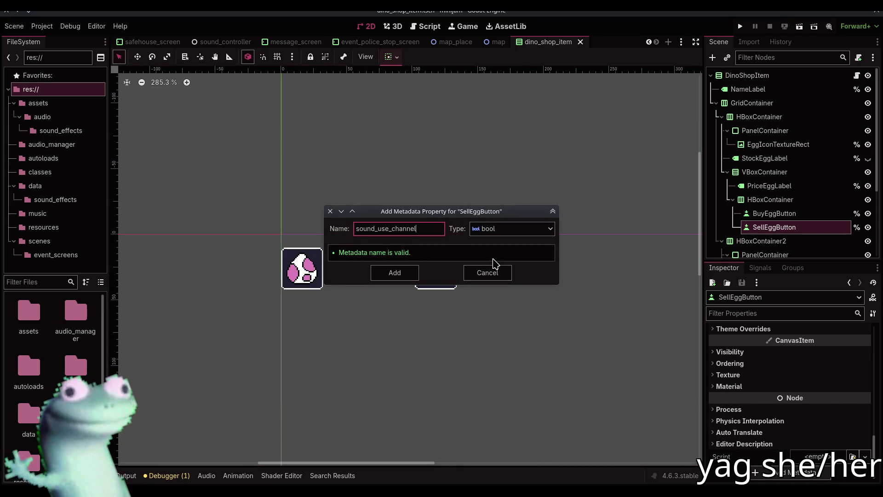
left_click(395, 274)
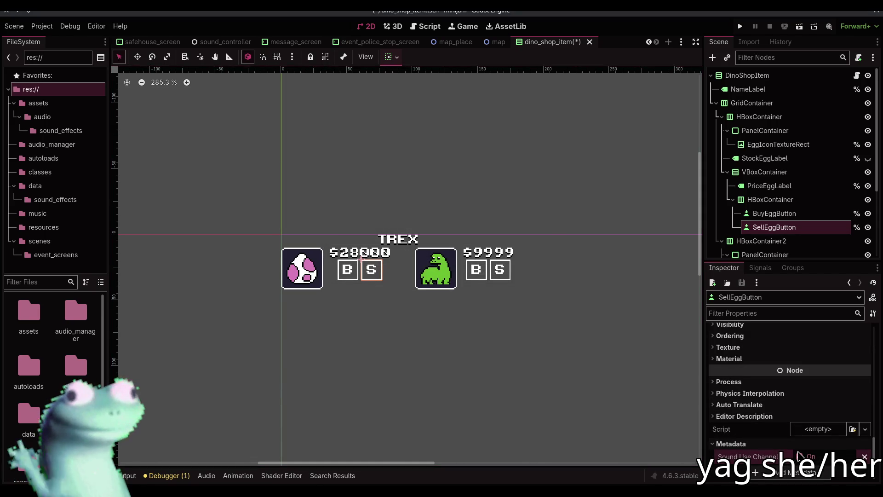
key("ctrl+s")
Step: Add the same sound_use_channel metadata to SellDinoButton and run the game
left_click(501, 270)
scroll(810, 437, "down", 3)
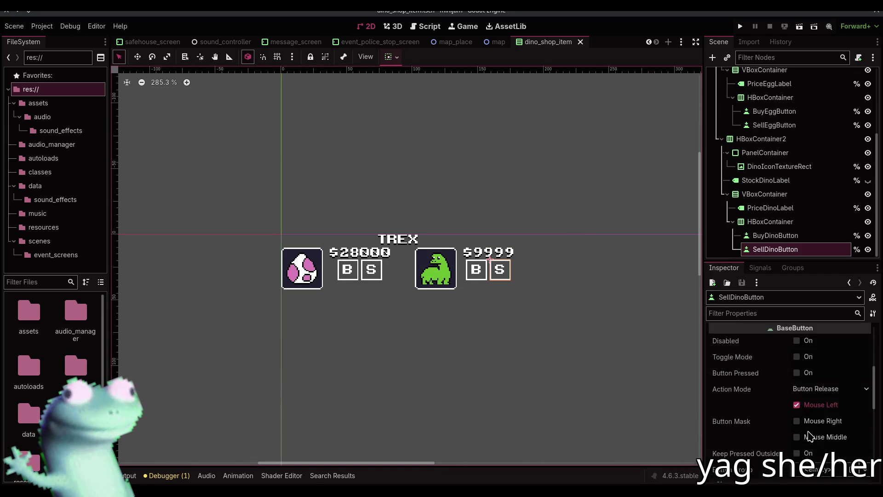
scroll(809, 436, "down", 10)
left_click(791, 473)
type("sound_use_channel")
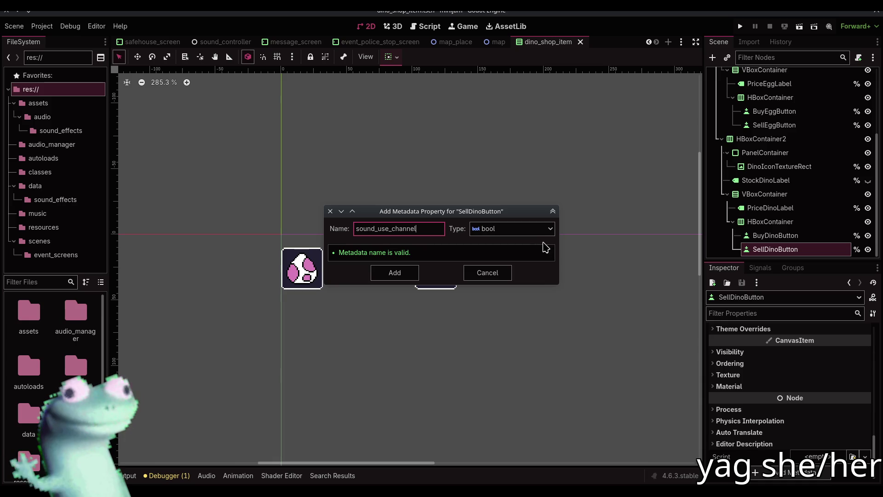
left_click(400, 273)
scroll(824, 402, "down", 2)
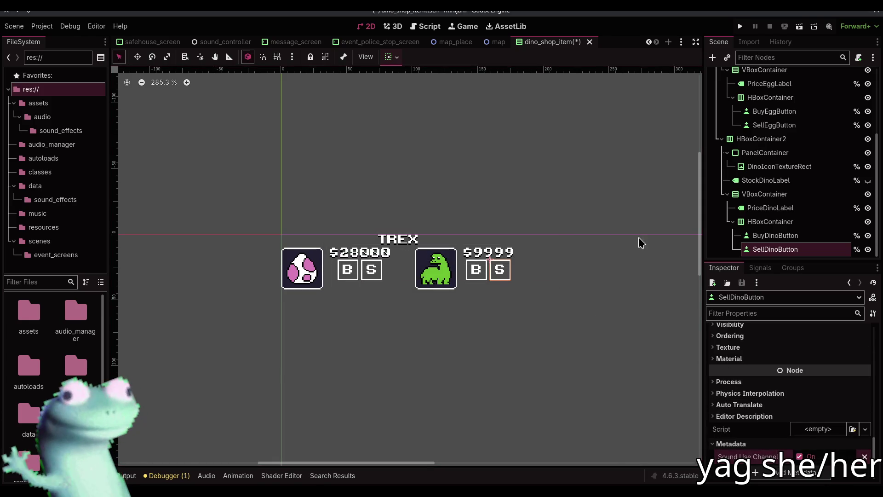
left_click(740, 27)
Step: Walk into the Dino Shop until the debugger breaks at audio_manager.gd line 34, then stop the game
left_click(467, 242)
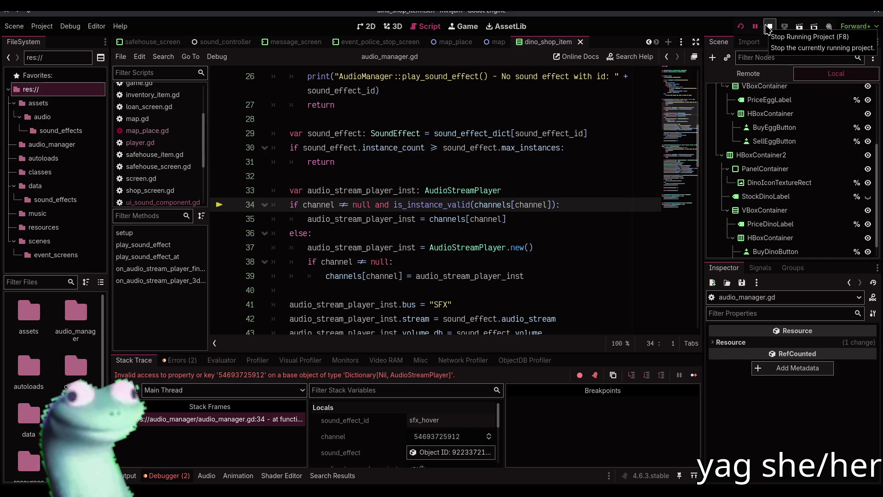
left_click(768, 27)
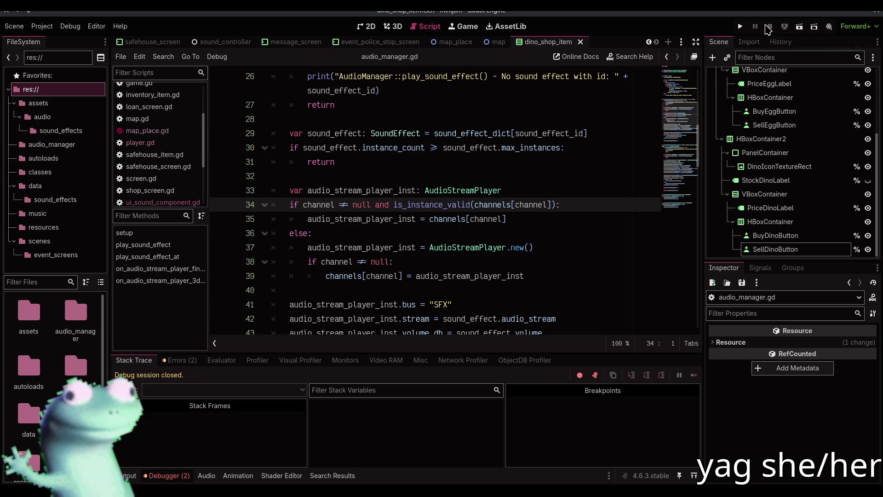
Step: Hide the debugger and docks, change line 34 to channels.get(channel, null), save, and rerun the game
left_click(175, 474)
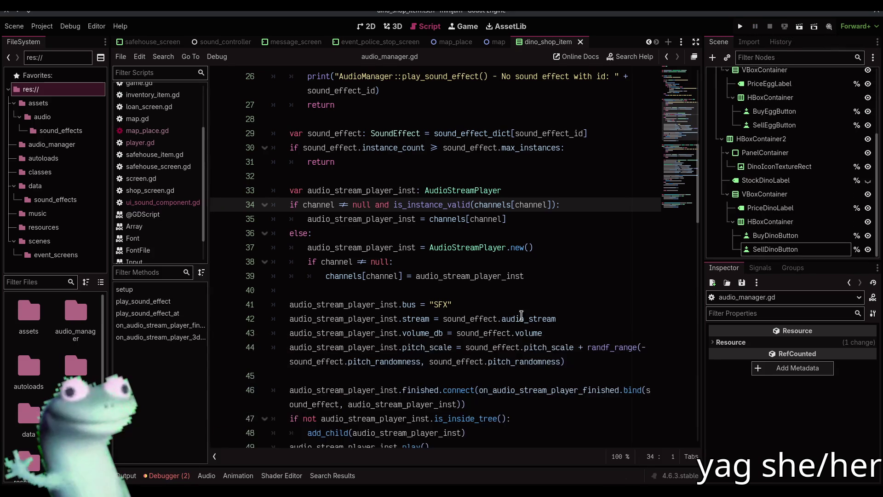
left_click(696, 42)
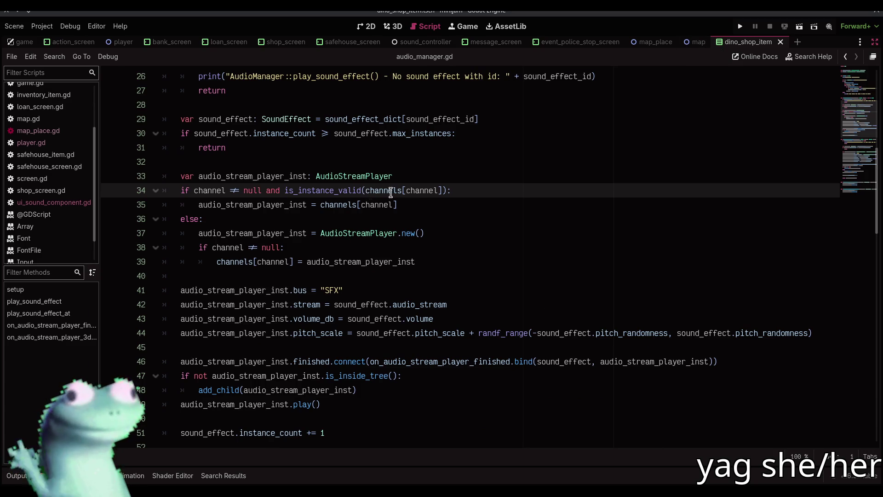
left_click(405, 190)
key("BackSpace")
type(".get(")
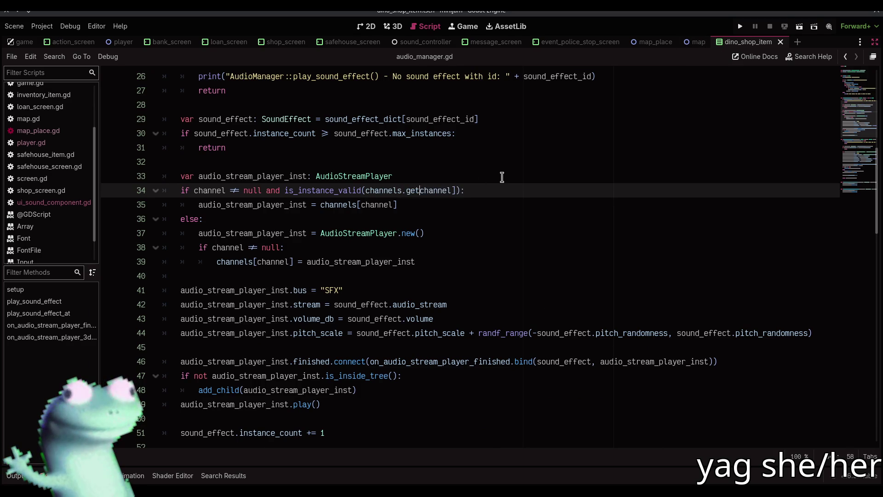
key("ctrl+Right")
key("Delete")
key("Right")
type(",")
key("Left")
type(", null")
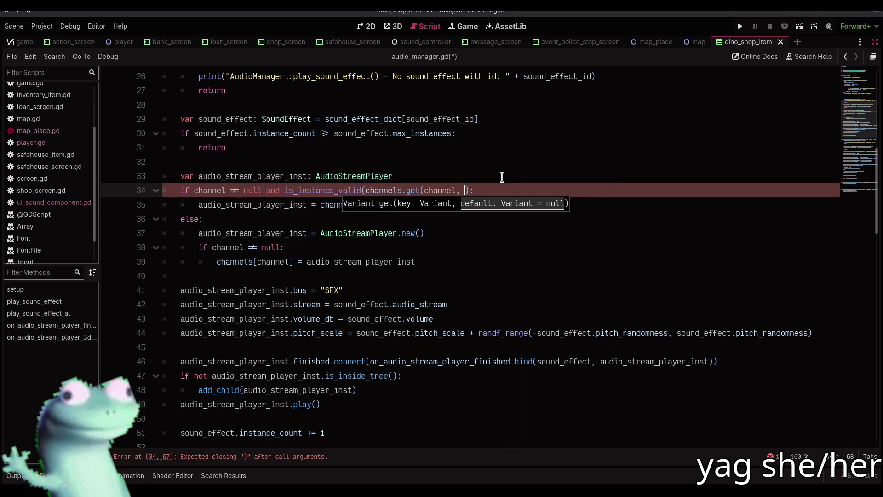
type(")")
key("ctrl+s")
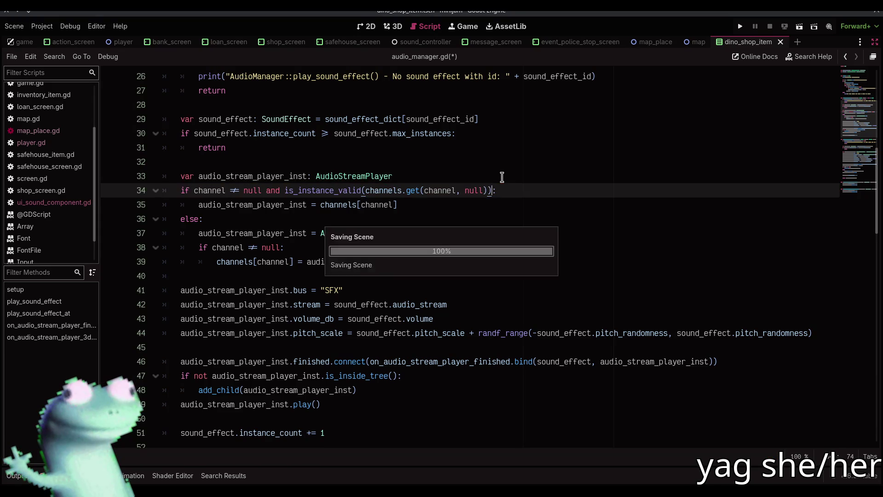
left_click(738, 27)
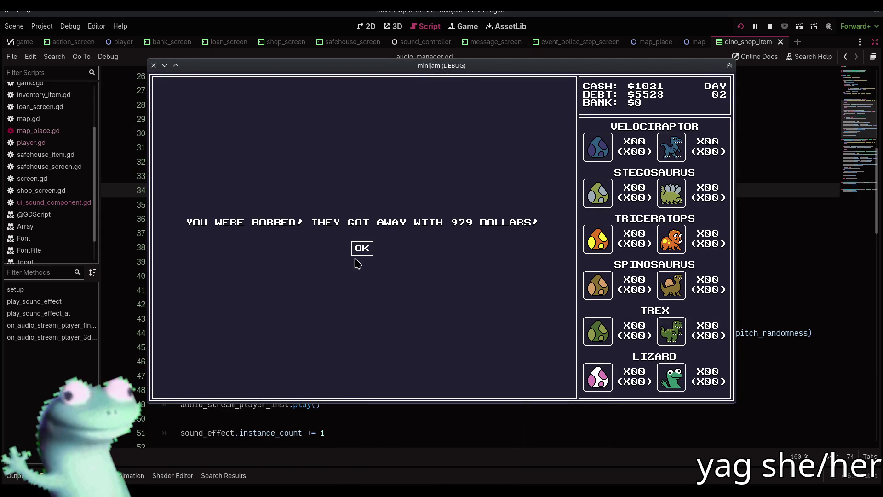
left_click(359, 252)
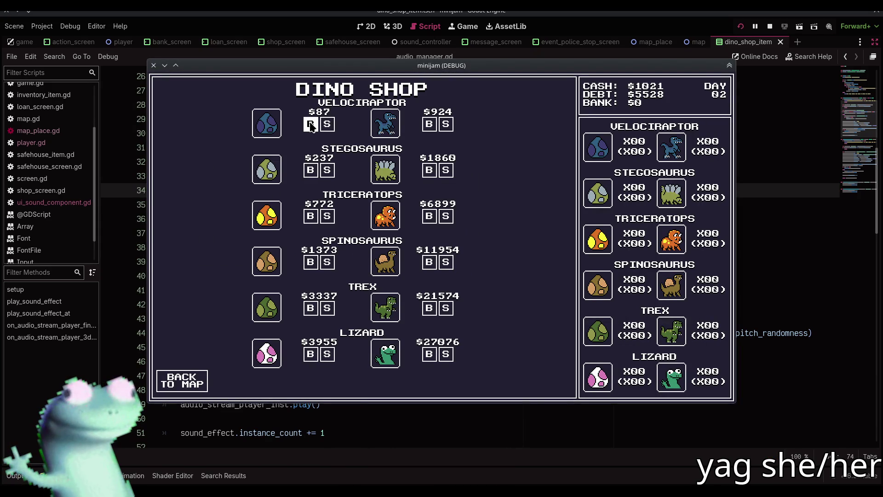
left_click(327, 124)
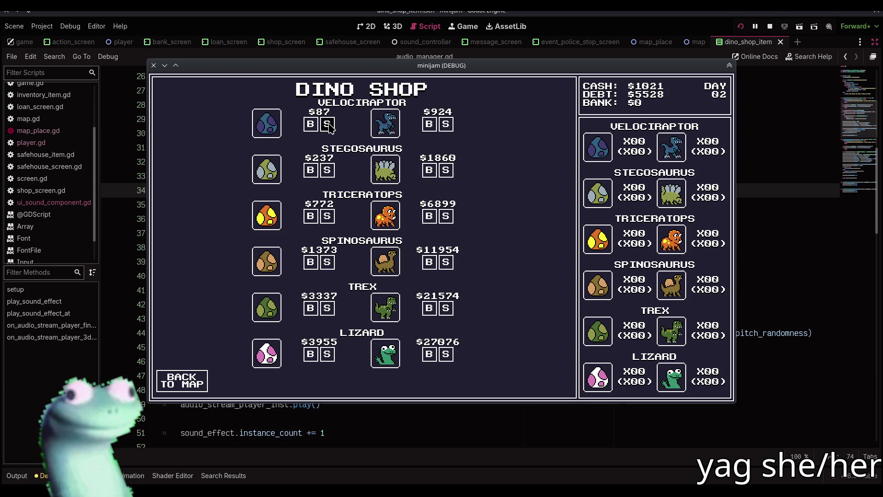
left_click(327, 124)
left_click(765, 29)
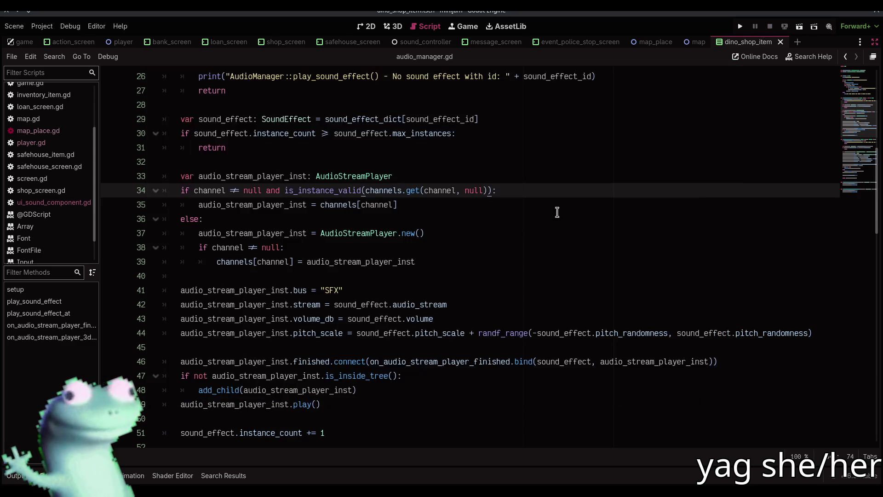
left_click(478, 232)
left_click(477, 220)
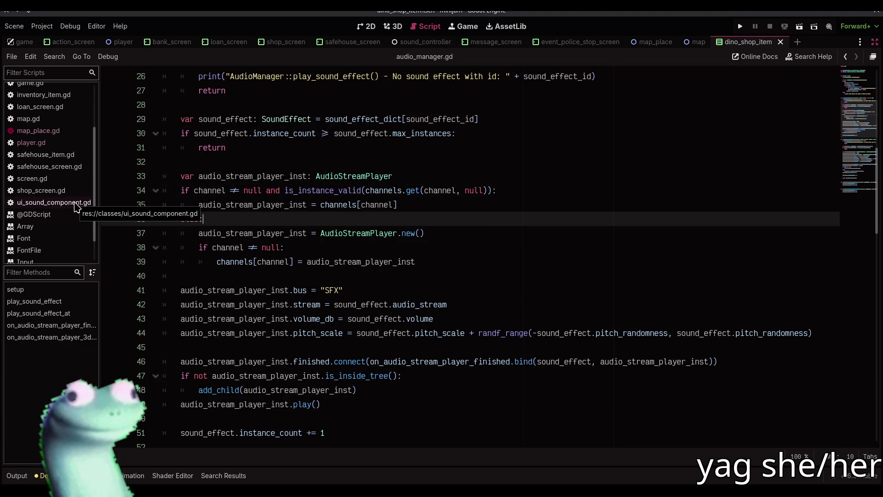
scroll(94, 115, "up", 3)
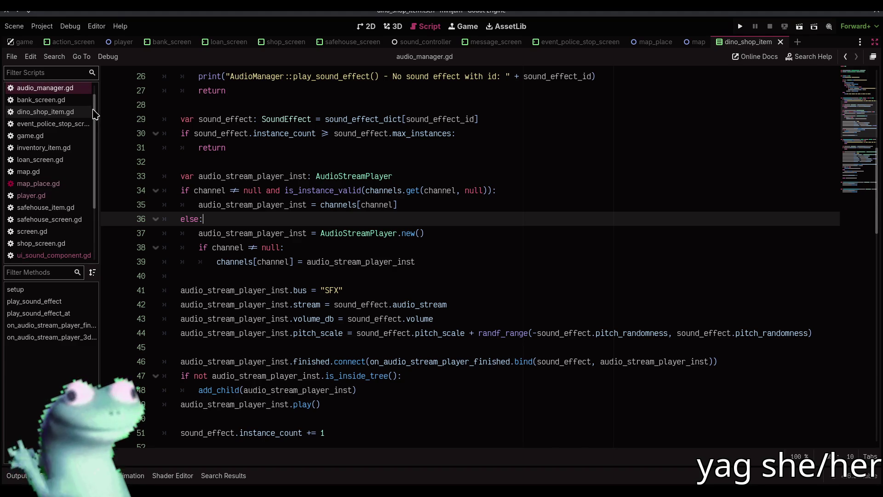
Step: Open ui_sound_component.gd, restore the docks, and remove SellEggButton's Sound Use Channel metadata
left_click(83, 255)
left_click(875, 41)
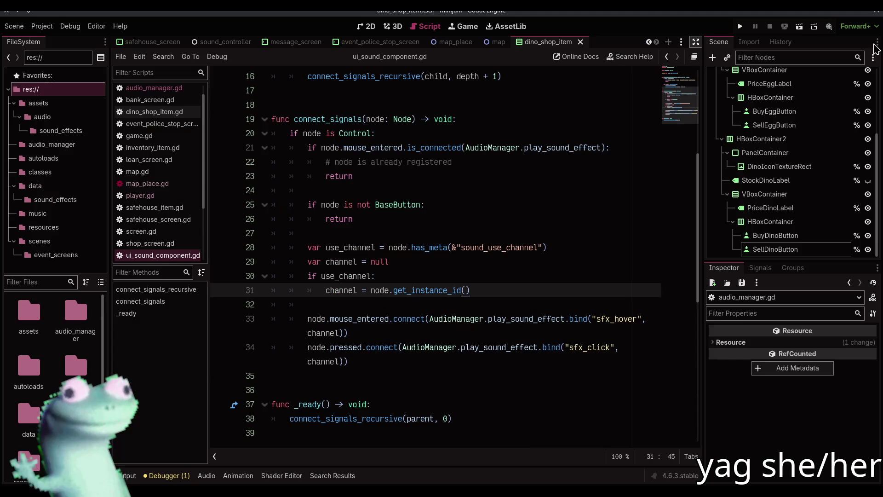
left_click(760, 251)
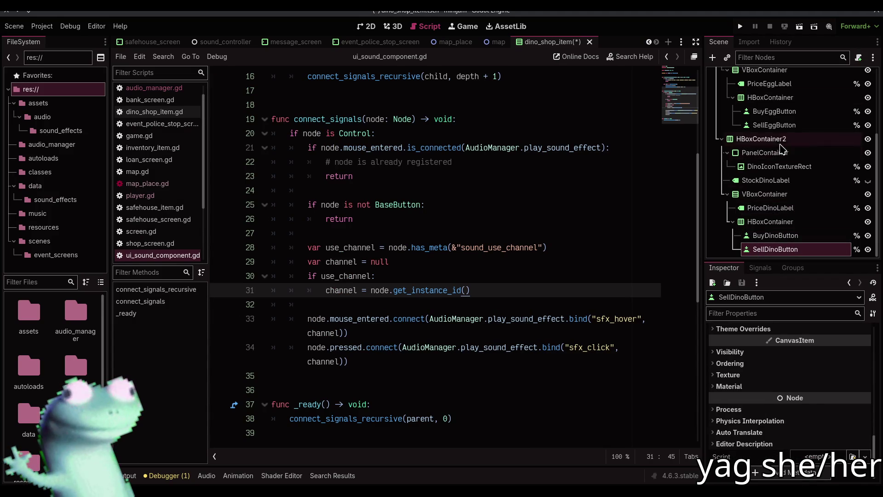
left_click(775, 126)
left_click(865, 456)
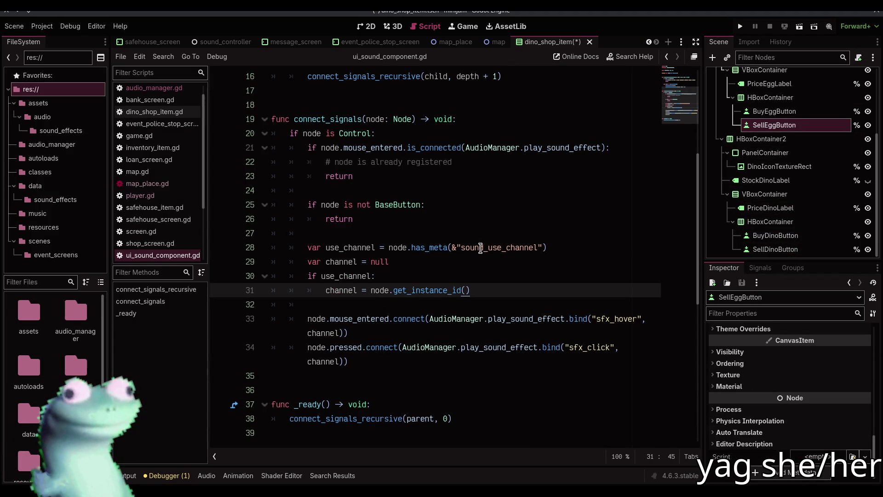
Step: Rename the checked meta to ui_channel and replace get_instance_id() with get_meta(&"ui_channel"), then save
left_click(484, 247)
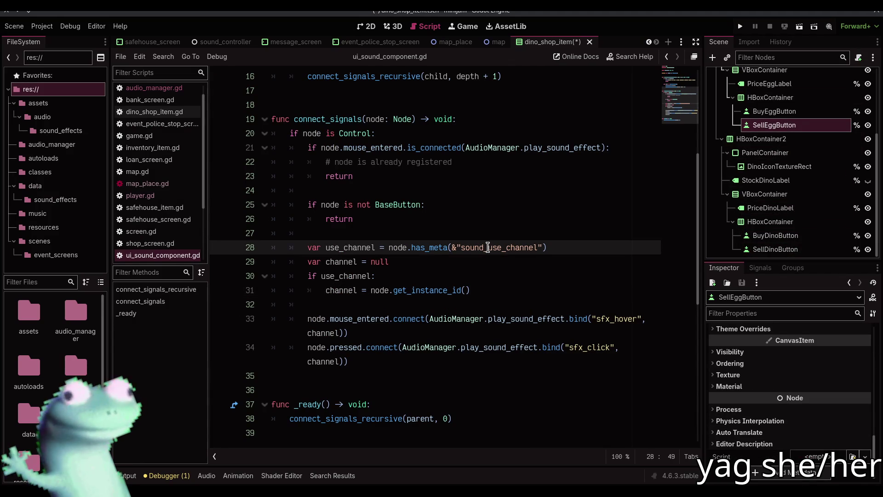
double_click(488, 247)
type("ui")
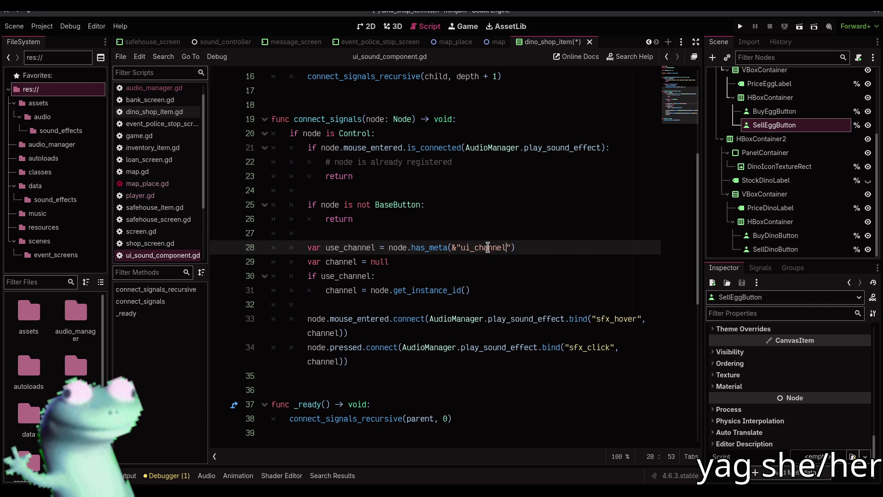
left_click_drag(411, 291, 491, 285)
type("meta(&")
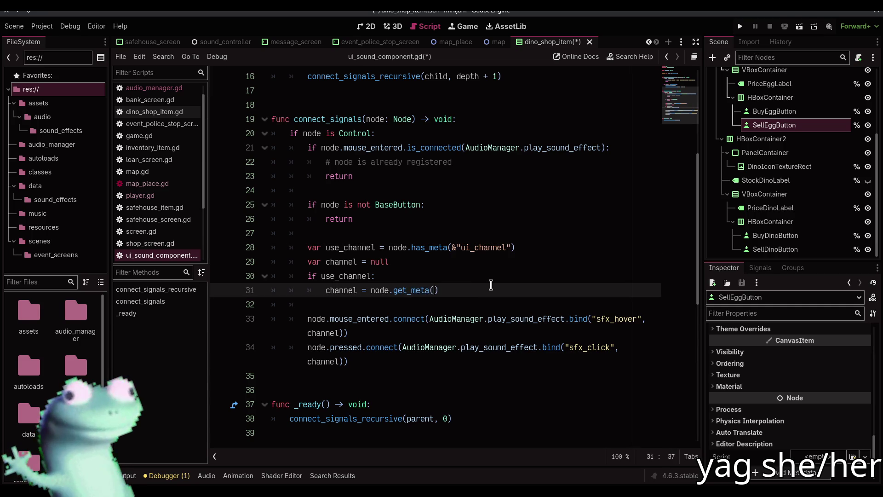
type("\"ui")
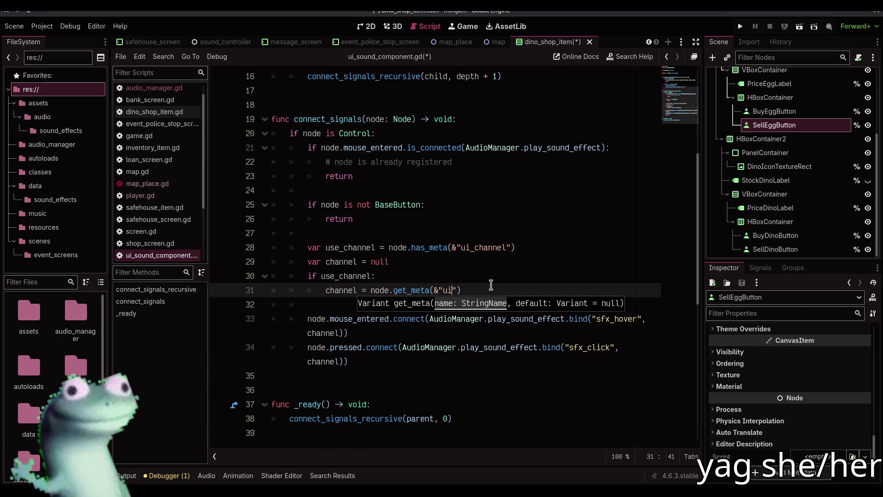
type("_channel")
key("ctrl+s")
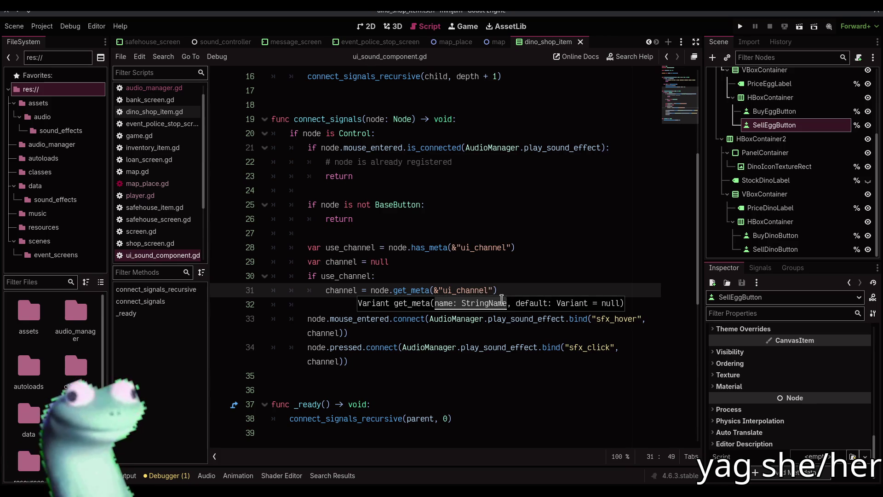
key("Escape")
Step: Initialize channel directly with the get_meta call, delete the if block and has_meta line, and save
left_click_drag(498, 289, 371, 289)
key("ctrl+c")
double_click(380, 262)
key("ctrl+v")
left_click_drag(498, 290, 236, 284)
key("Up")
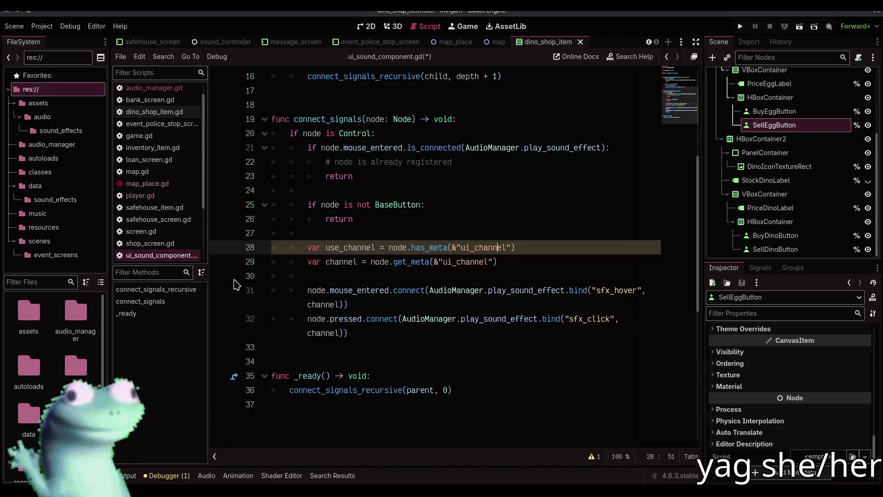
key("shift+Home")
key("shift+Home")
key("BackSpace")
key("BackSpace")
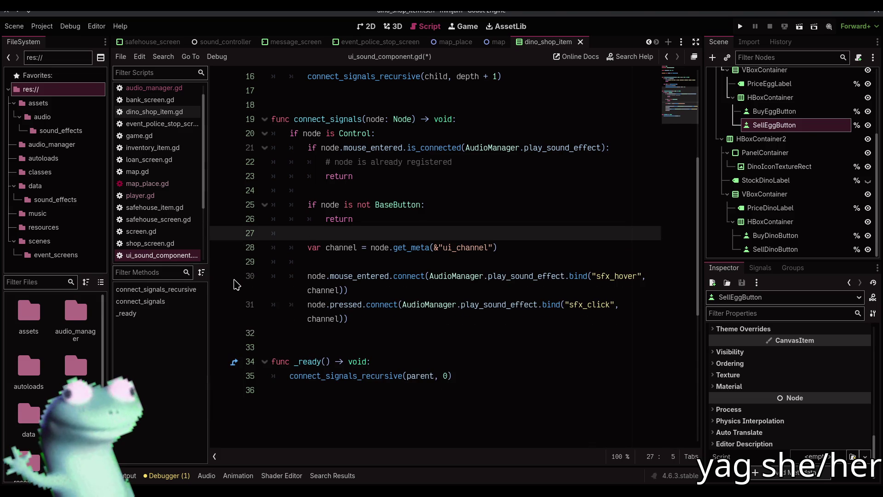
key("ctrl+s")
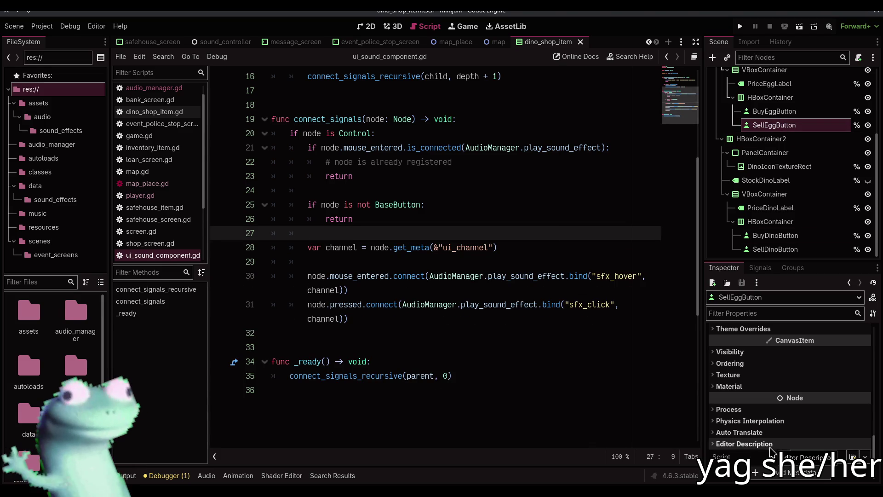
Step: Give SellEggButton a StringName ui_channel metadata with the value 'sell'
left_click(789, 472)
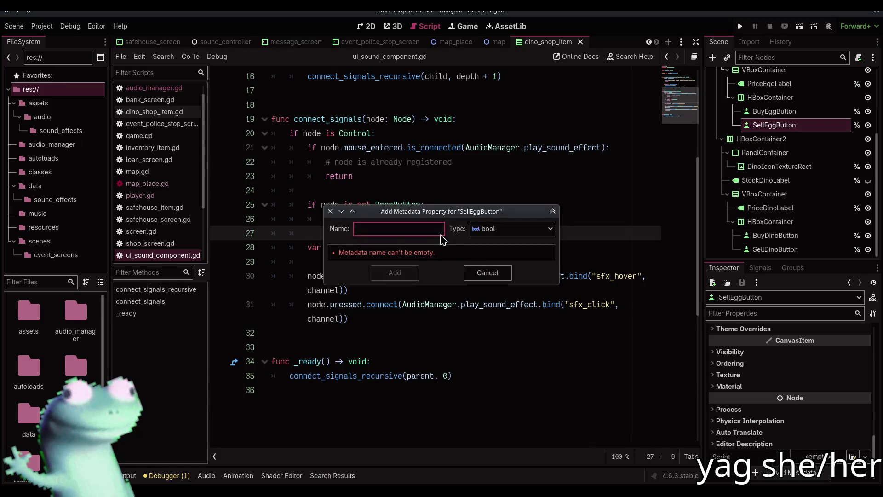
mouse_move(445, 221)
left_mouse_down()
mouse_move(383, 291)
mouse_move(269, 300)
left_mouse_up()
key("ctrl+v")
key("BackSpace")
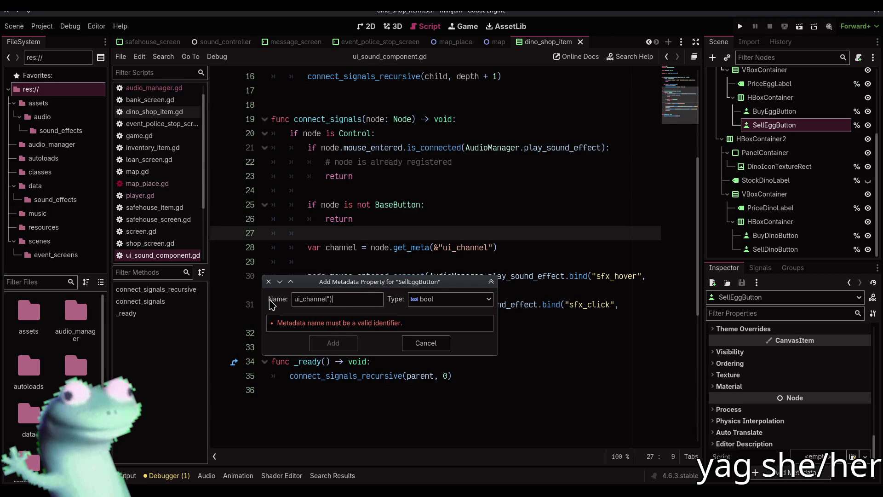
key("ctrl+a")
key("BackSpace")
key("BackSpace")
key("BackSpace")
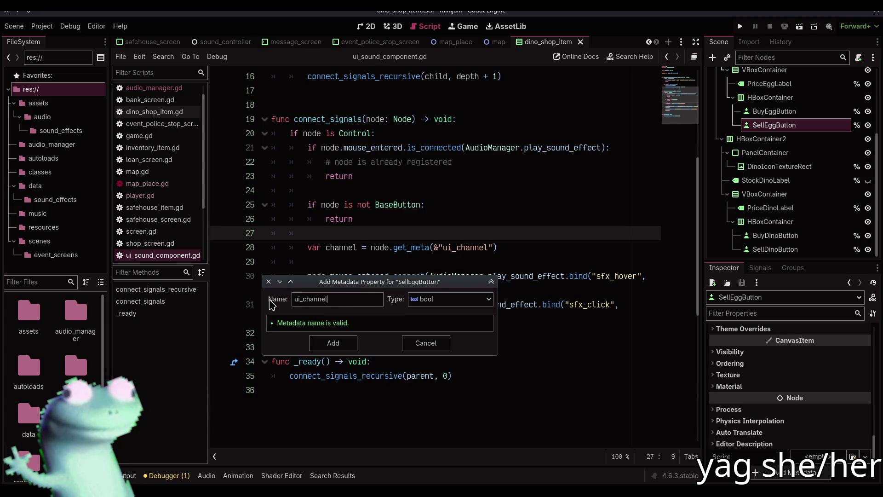
left_click(447, 299)
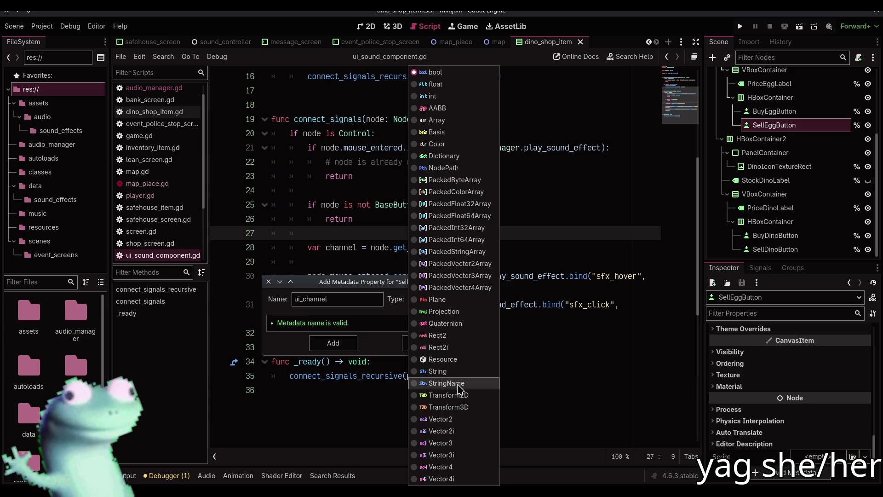
left_click(450, 384)
left_click(333, 343)
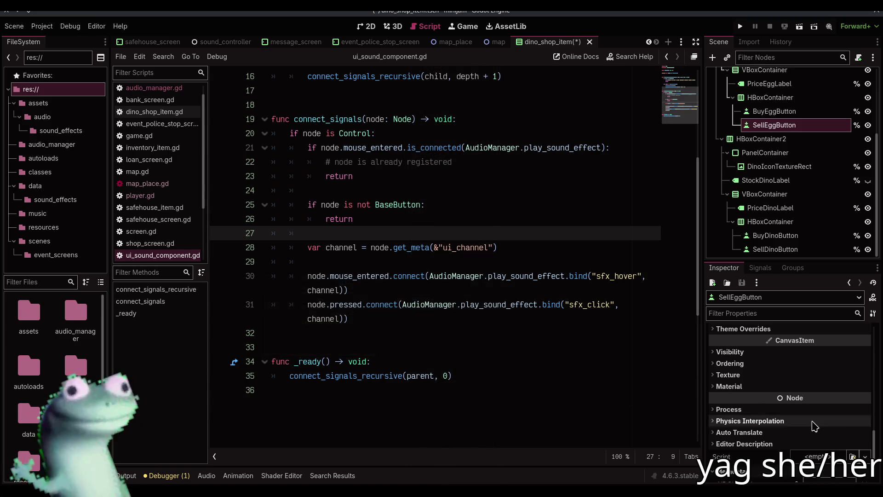
scroll(813, 424, "down", 1)
left_click(824, 455)
type("sell")
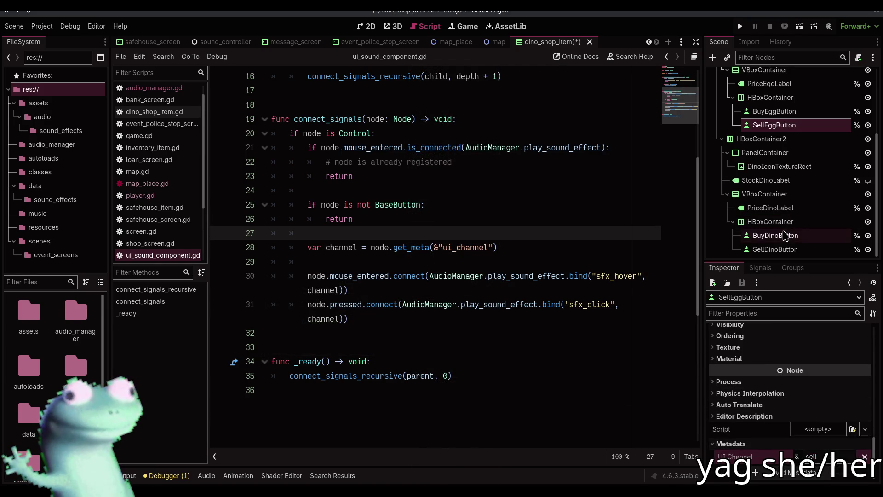
Step: Add ui_channel metadata to SellDinoButton and save the dino_shop_item scene
left_click(782, 249)
left_click(821, 473)
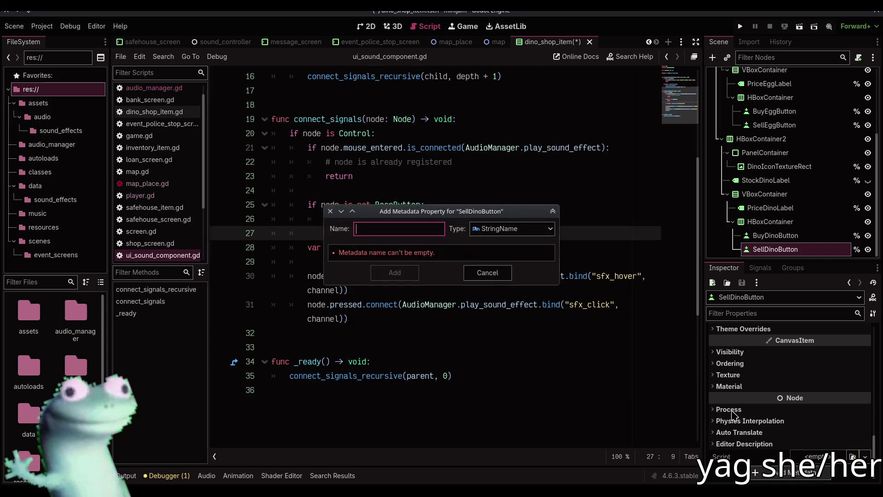
type("ui_channel")
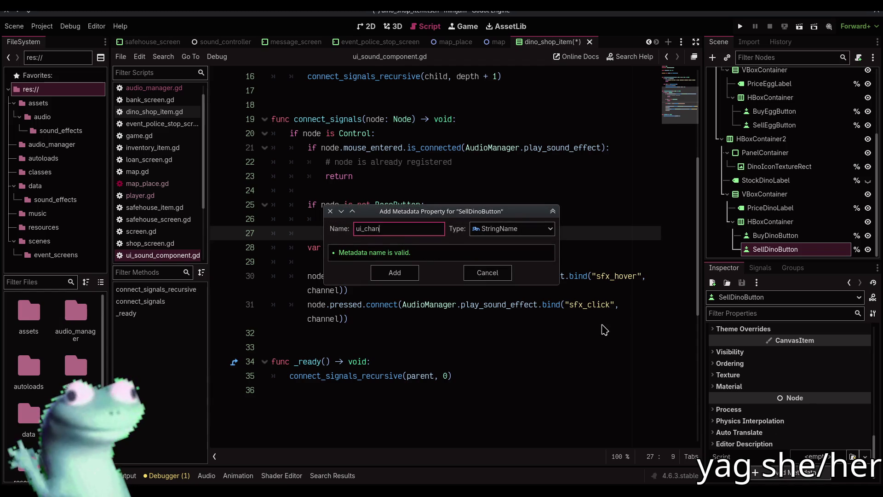
key("Return")
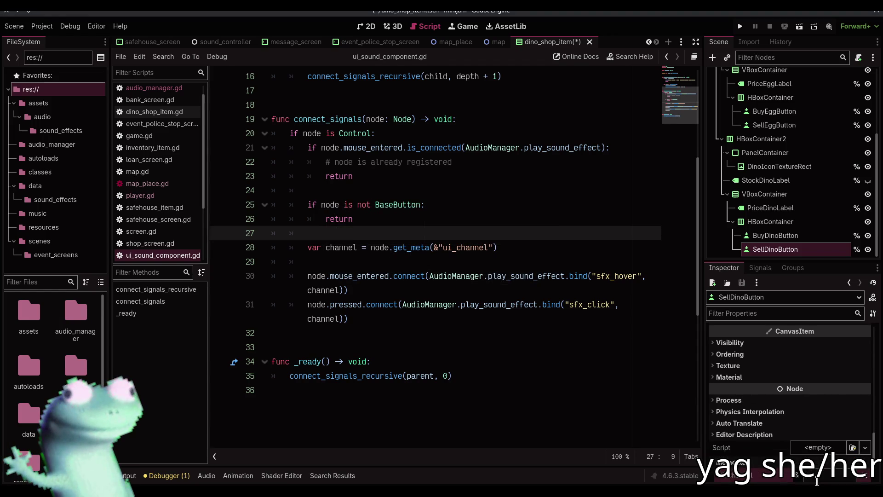
type("sell")
key("ctrl+s")
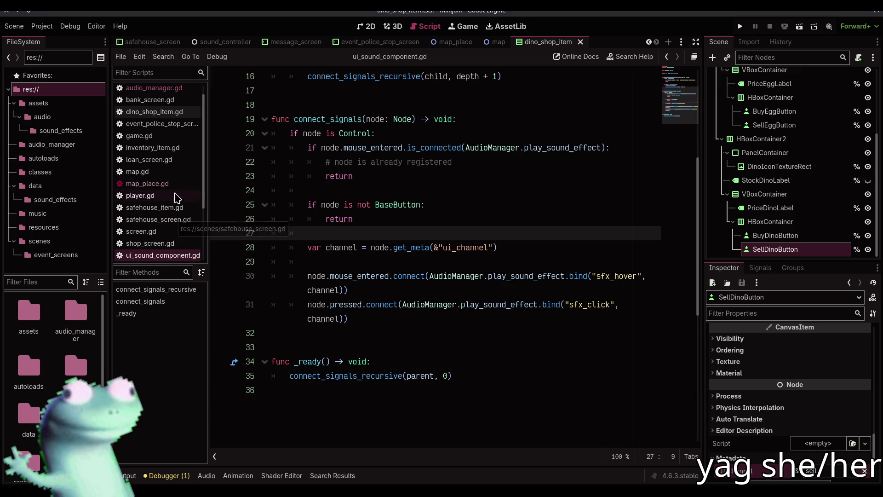
Step: Open game.gd to view the sell_request function
scroll(182, 191, "down", 3)
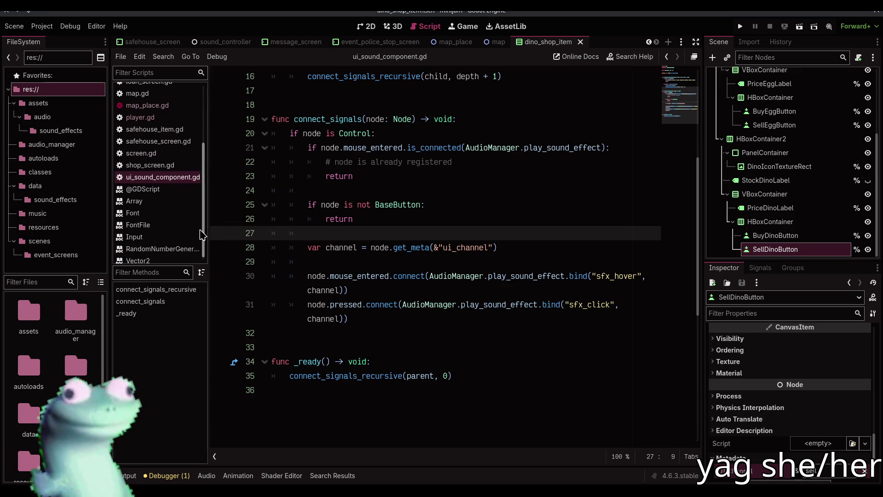
scroll(195, 197, "up", 2)
scroll(170, 175, "up", 1)
left_click(139, 149)
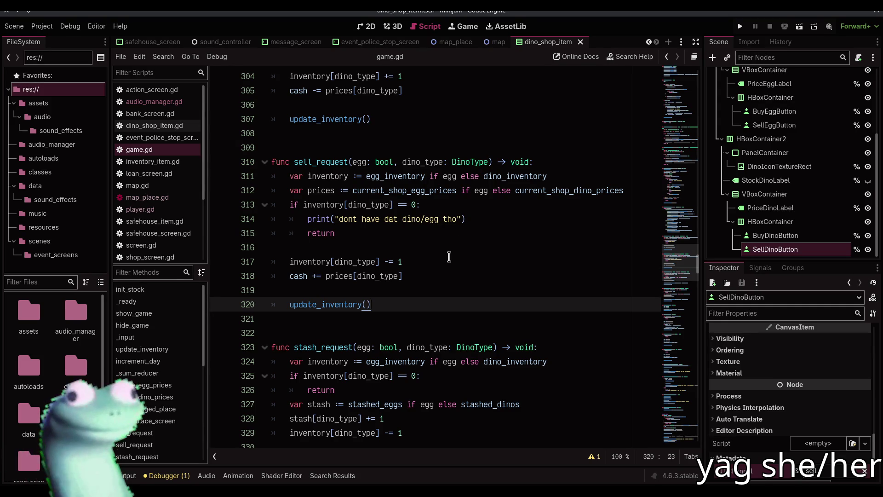
Step: Insert AudioManager.play_sound_effect("sfx_sell", "sell") on a new line above sell_request's inventory decrement
left_click(449, 257)
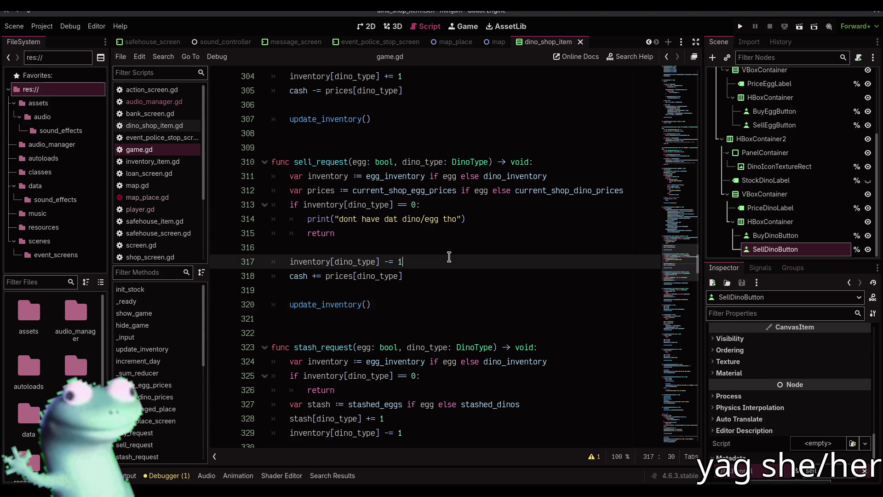
left_click(426, 252)
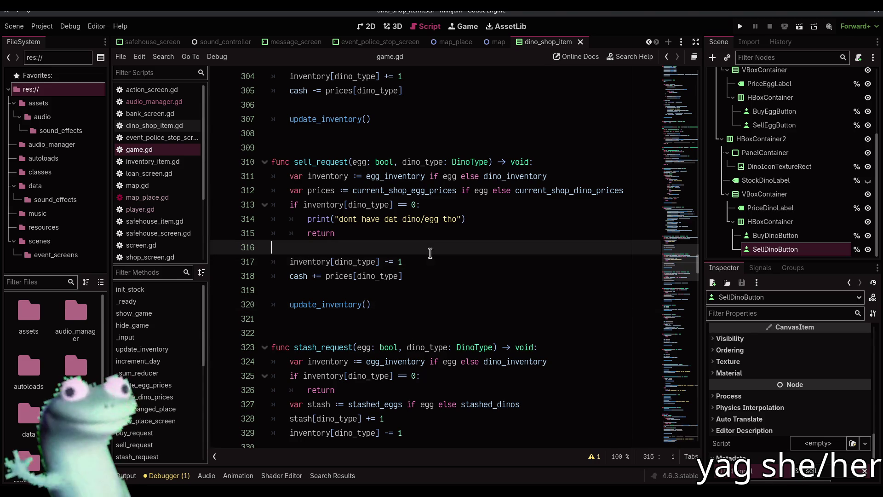
key("Return")
key("Tab")
type("AudioM")
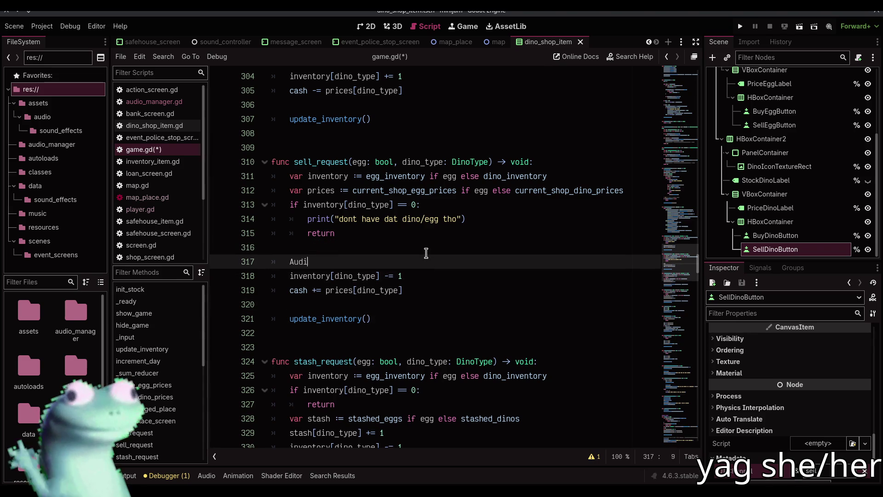
key("Return")
type(".pl")
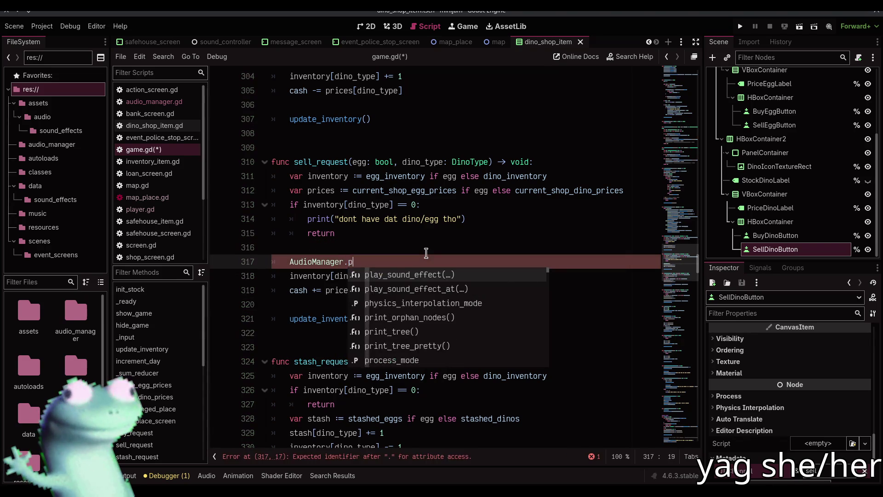
key("Return")
type("\"sfx_sel")
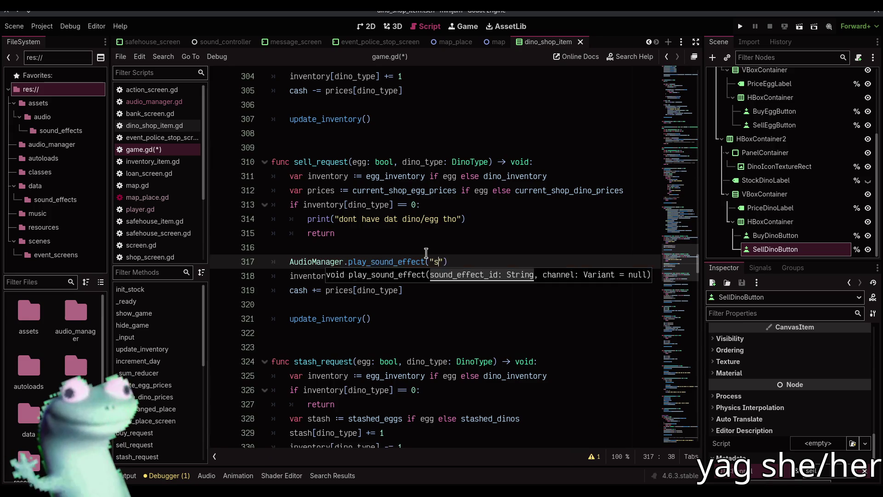
type("l\", \"sell")
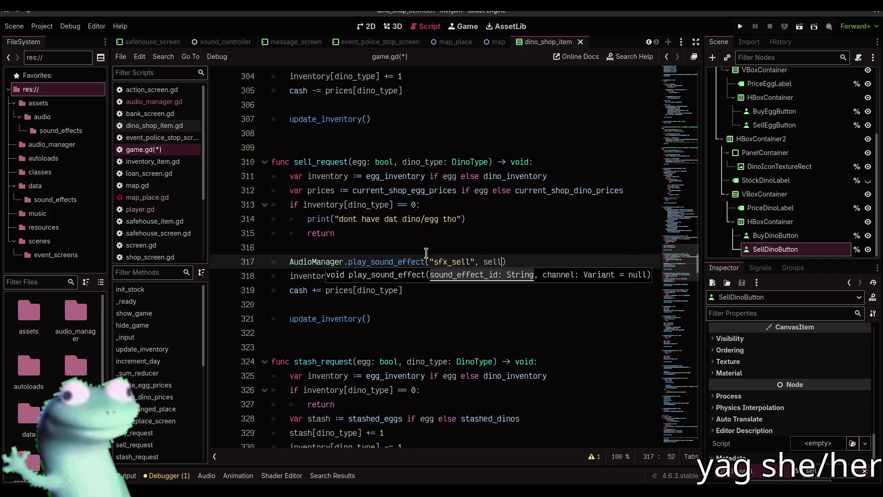
type("\"")
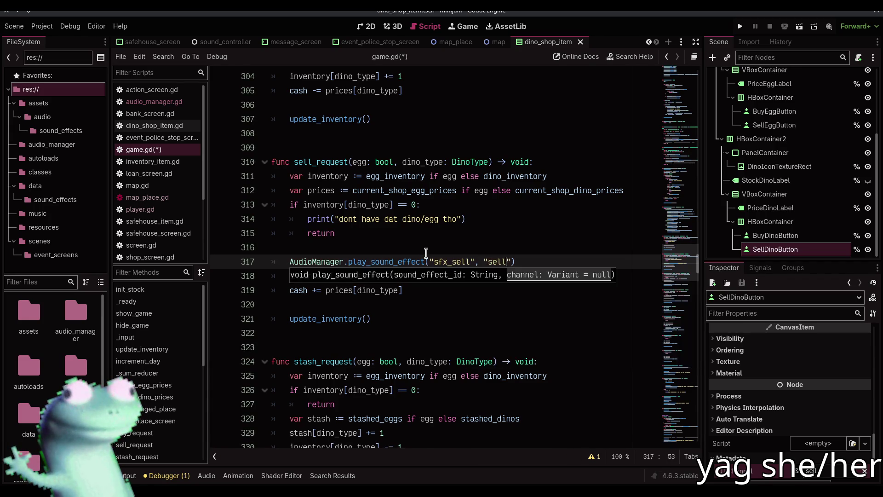
key("Left")
key("Left")
key("Left")
Step: Make the channel argument &"sell", save game.gd, and test-run the game into the Dino Shop
type("&")
key("ctrl+s")
key("F5")
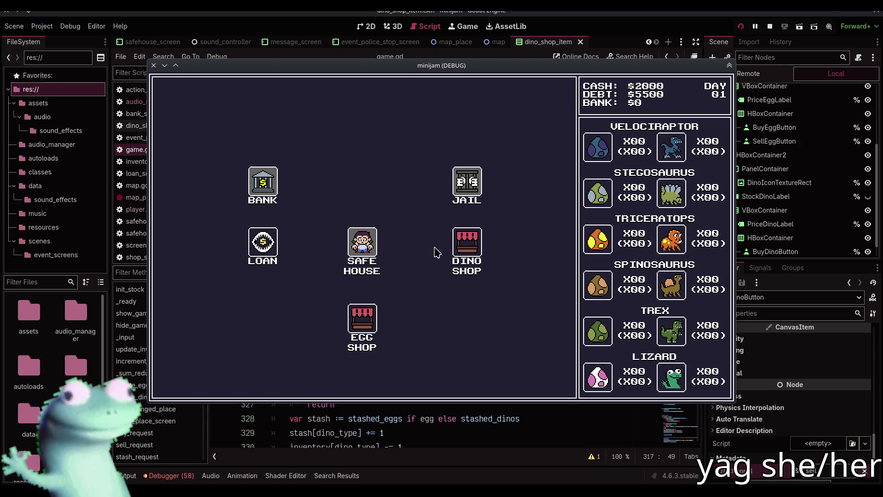
key("F8")
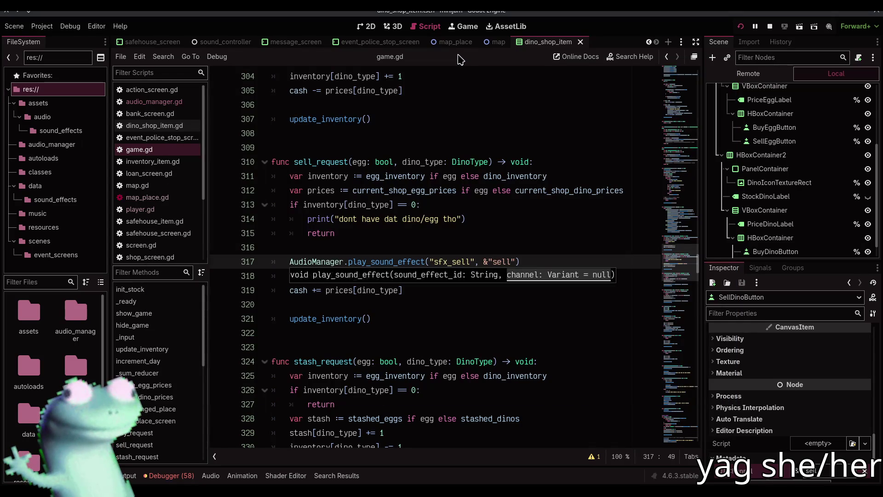
key("F5")
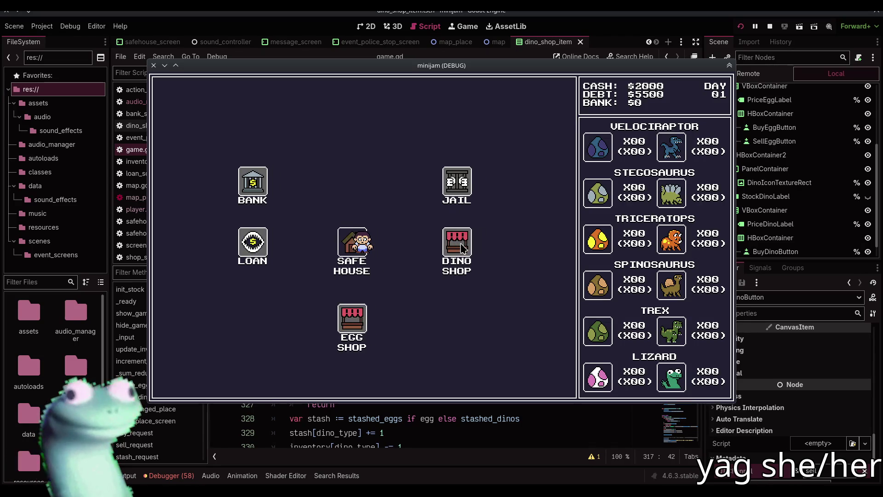
key("Right")
left_click(365, 254)
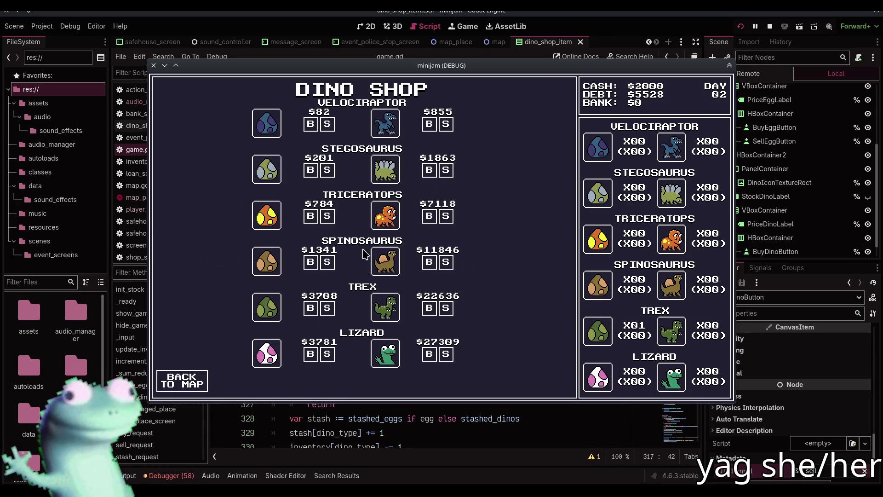
left_click(729, 66)
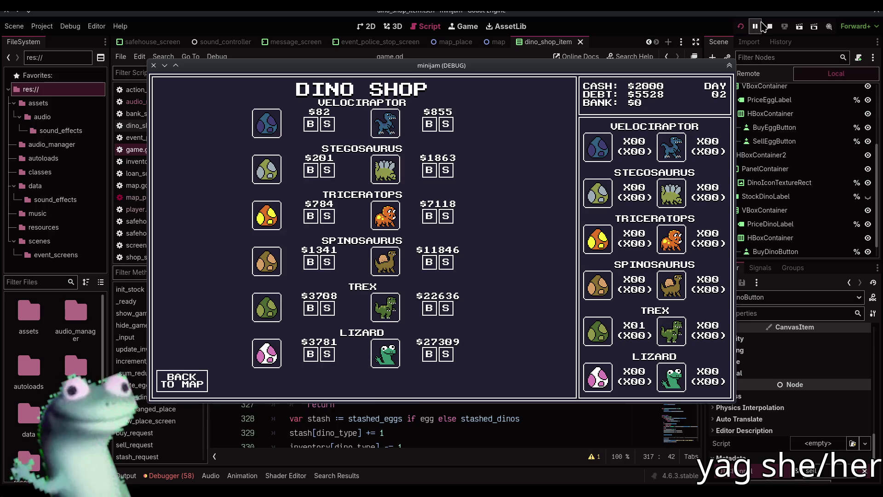
Step: Move the sfx_sell call up into the empty-inventory if block, then rerun and try selling in the Dino Shop
left_click(533, 255)
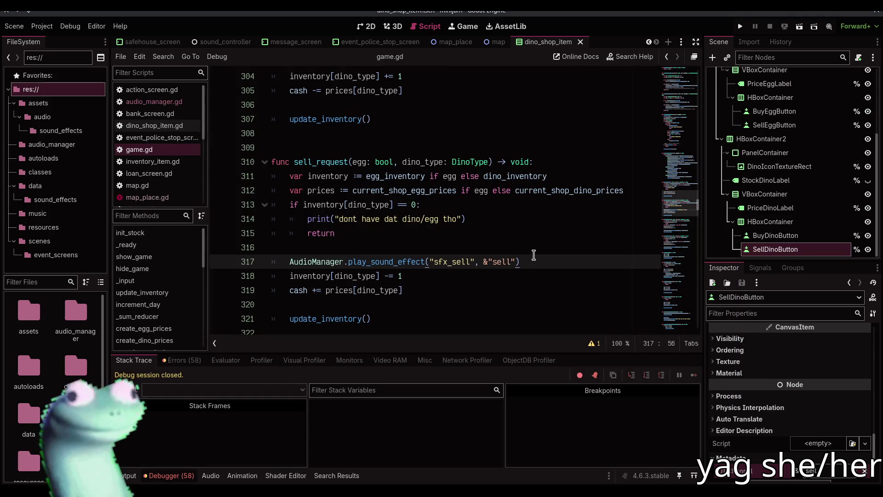
key("Home")
key("alt+Up")
key("alt+Up")
key("alt+Up")
key("Tab")
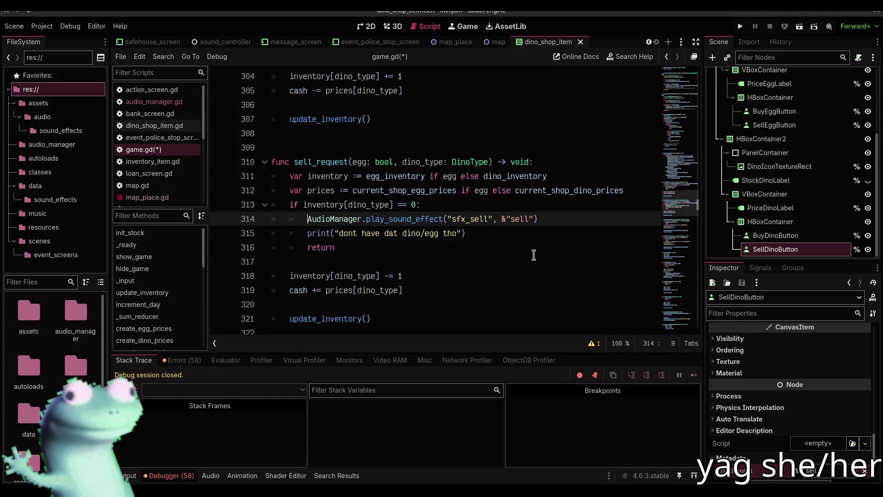
key("F5")
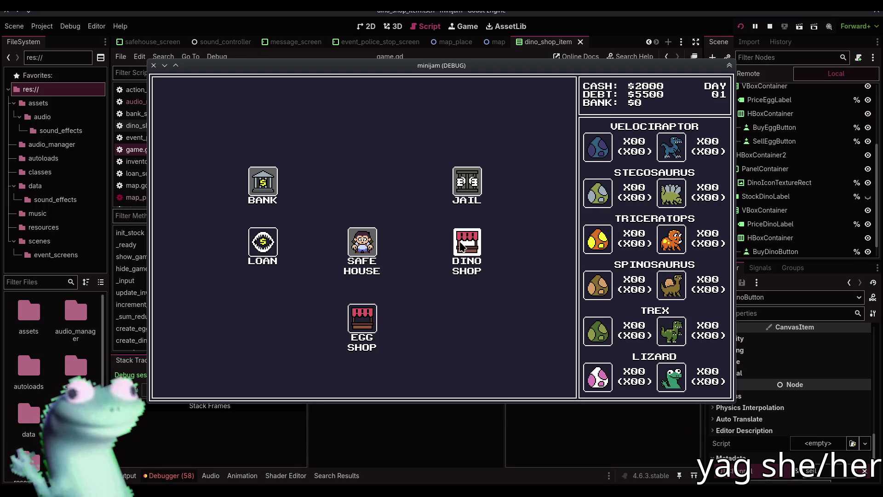
left_click(461, 245)
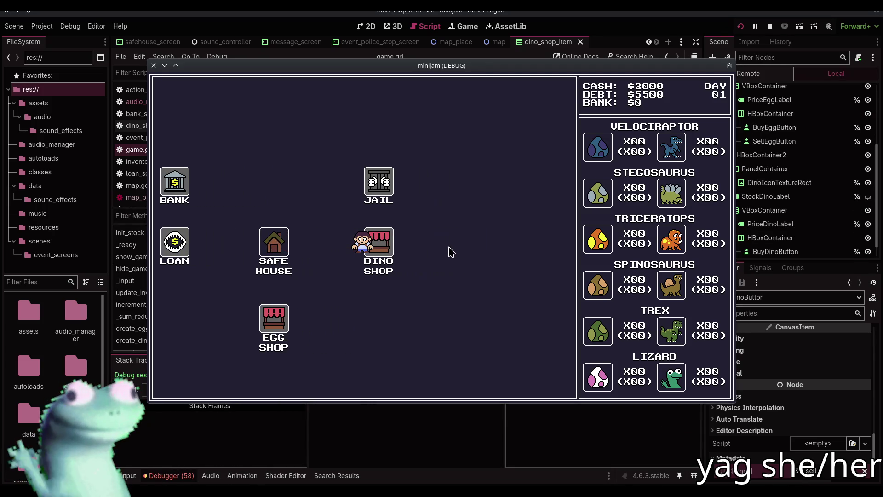
left_click(327, 124)
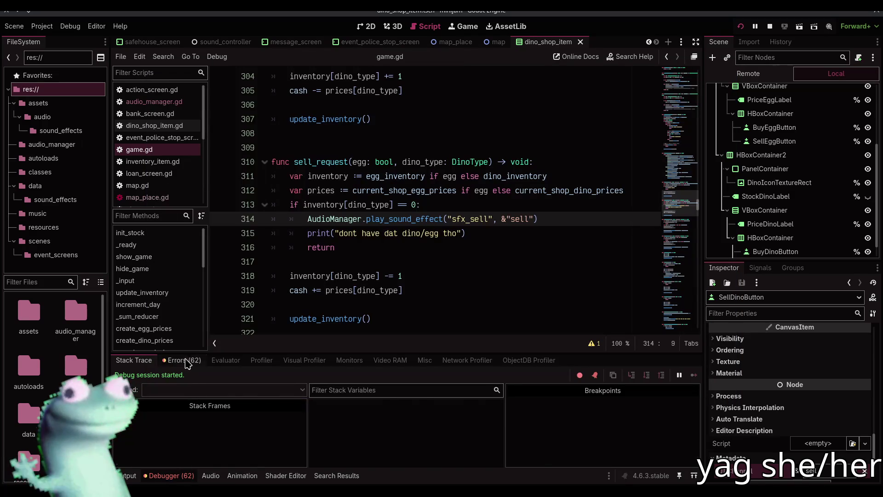
Step: Jump from the debugger error to ui_sound_component.gd line 28 and close the ui_channel string
left_click(182, 360)
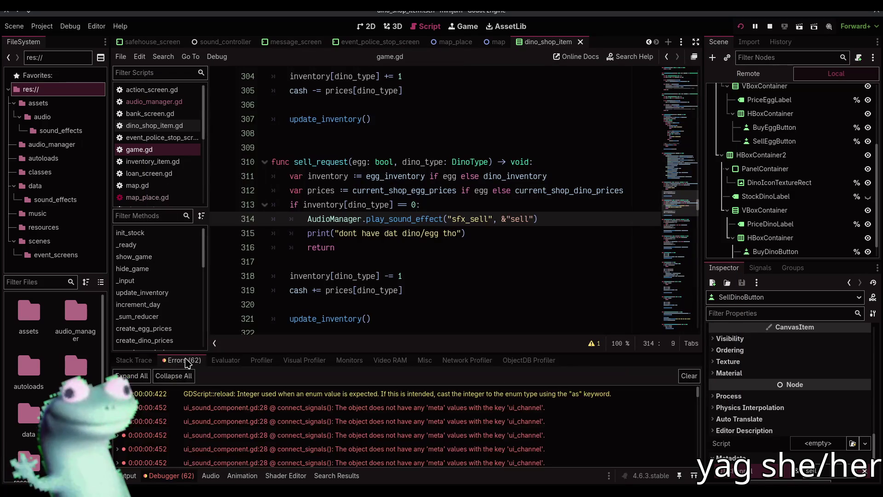
left_click(267, 409)
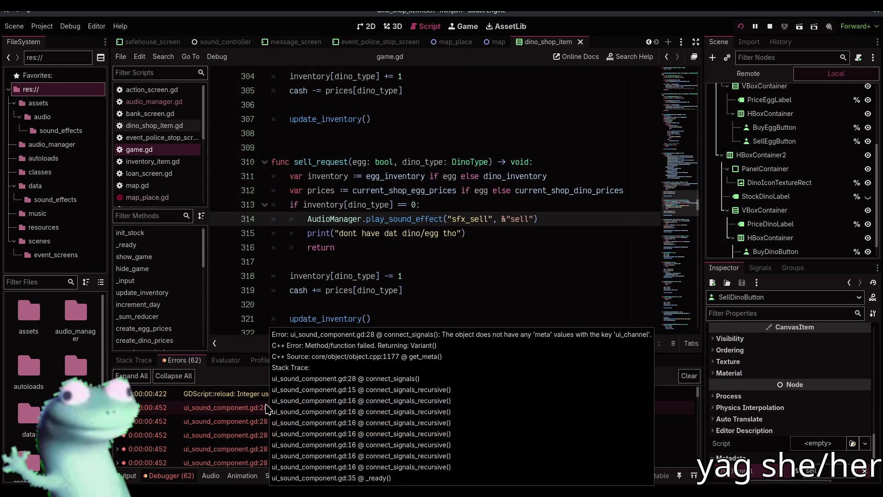
double_click(267, 408)
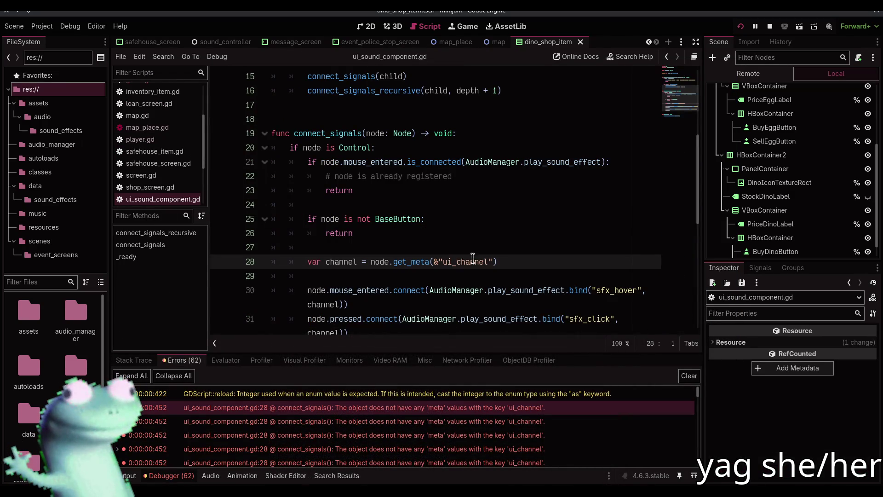
left_click(491, 262)
type("\"")
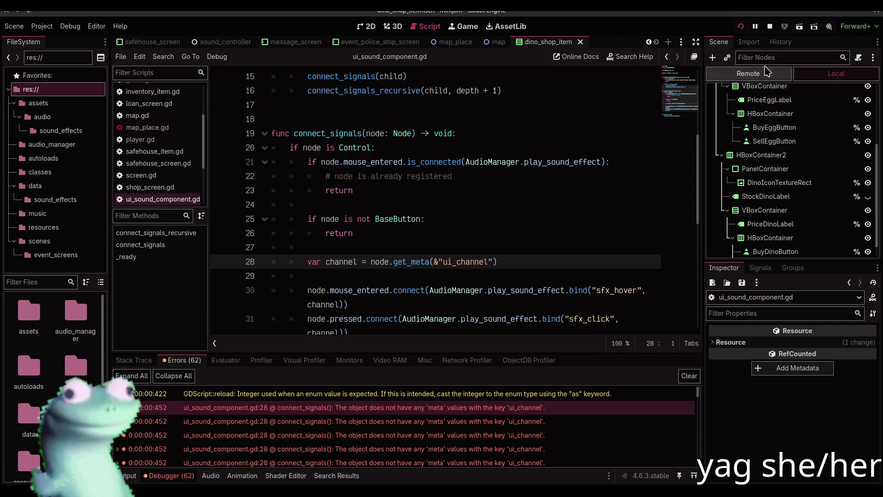
Step: Stop the game and make line 28 fall back to null unless node.has_meta(&"ui_channel"), then save and run
left_click(770, 27)
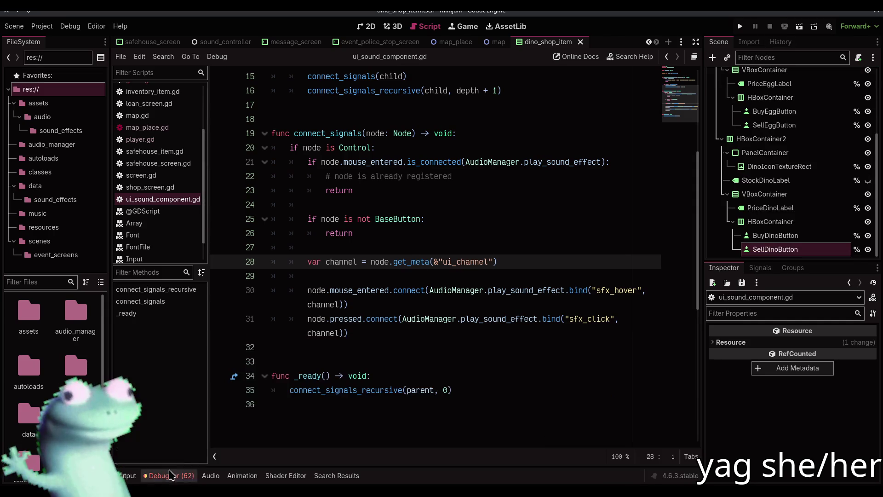
left_click(520, 264)
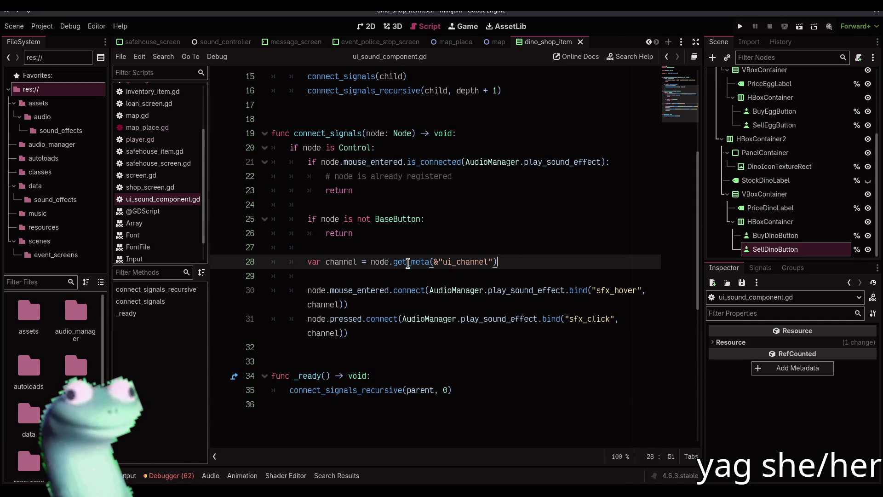
mouse_move(407, 263)
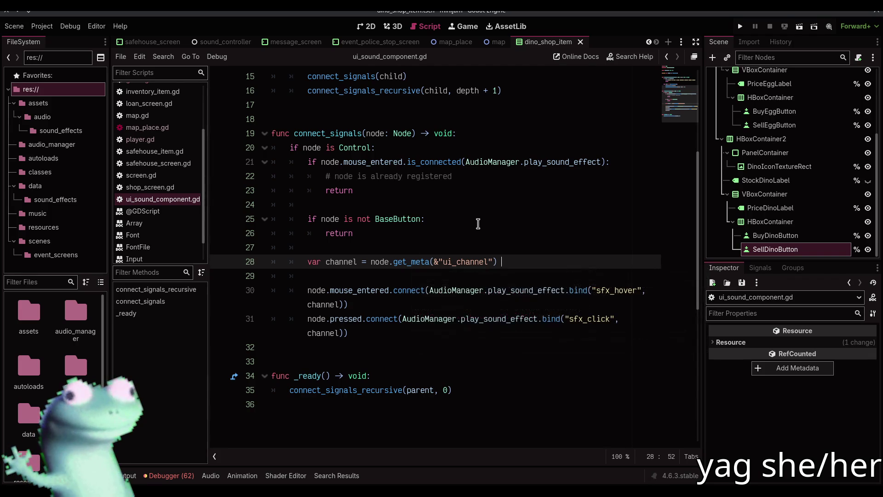
type("if node.has_meta")
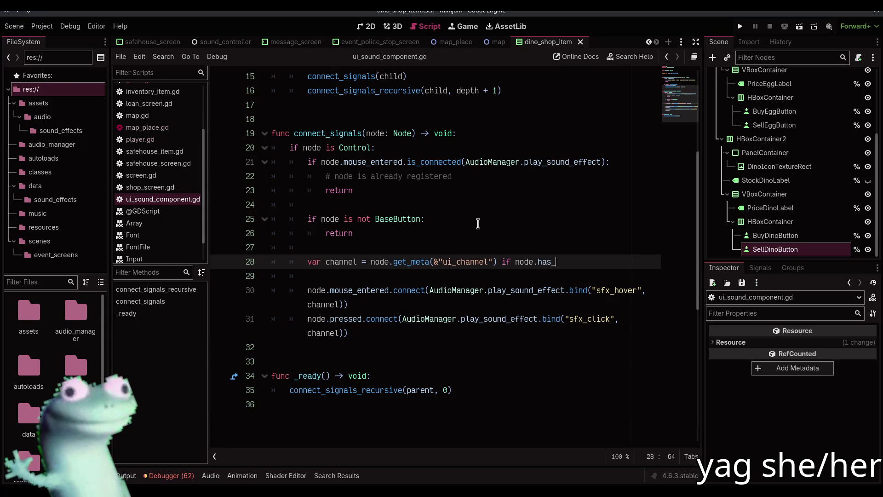
type("(&\"ui_ch")
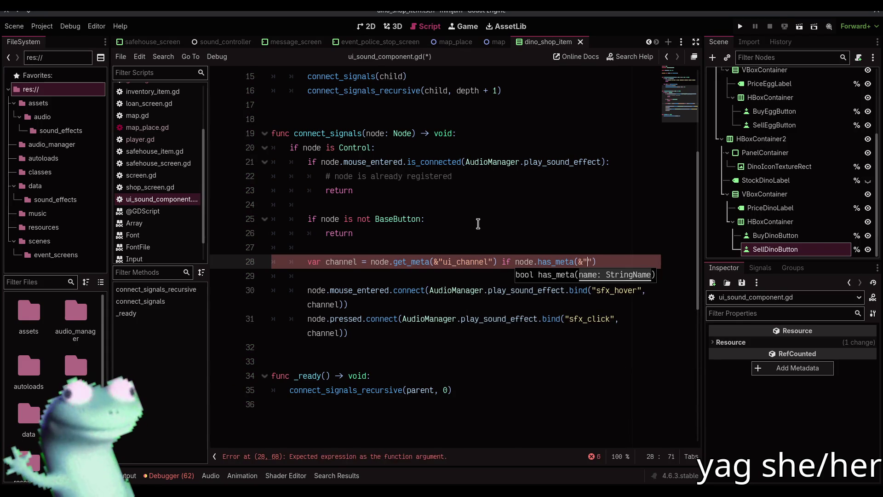
type("annel\"")
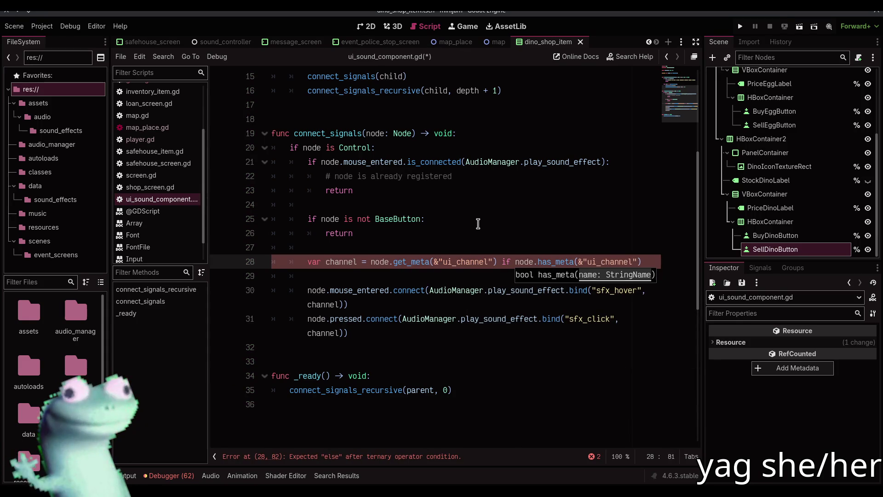
type(") else null")
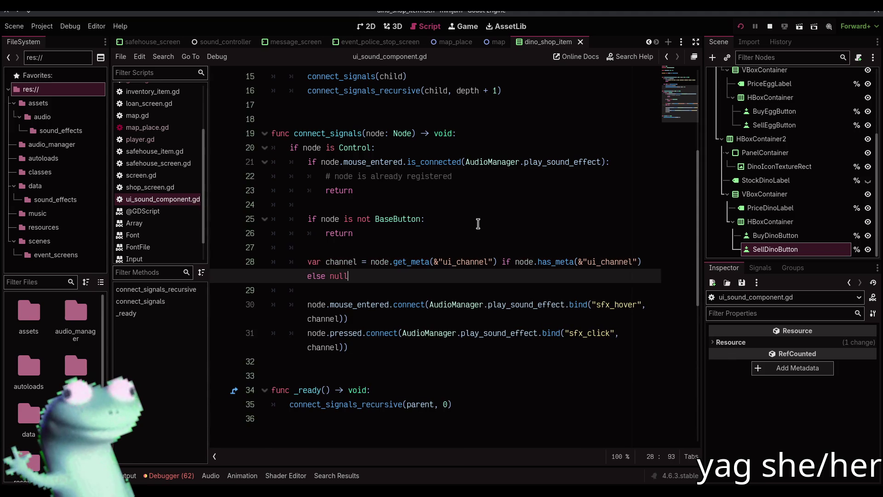
key("F5")
Step: Sell a velociraptor egg in the Dino Shop, then jump to the signal error's code in audio_manager.gd
left_click(375, 248)
left_click(363, 246)
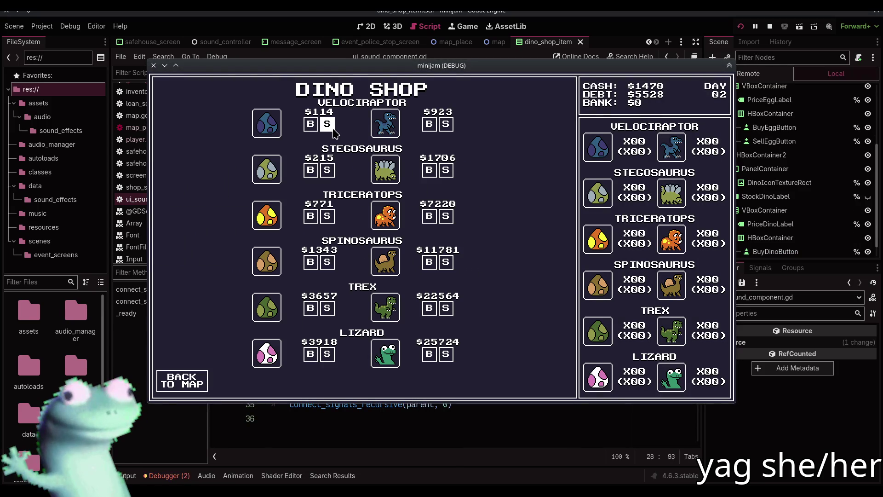
left_click(332, 129)
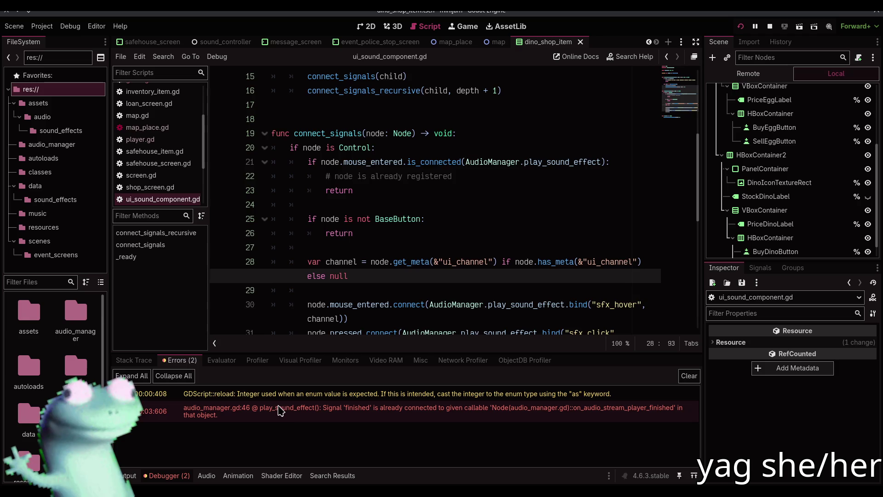
double_click(279, 409)
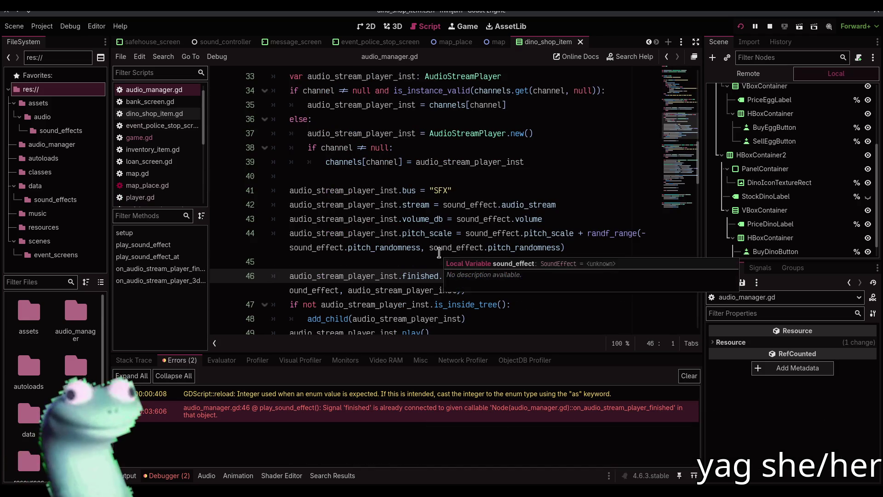
left_click(696, 42)
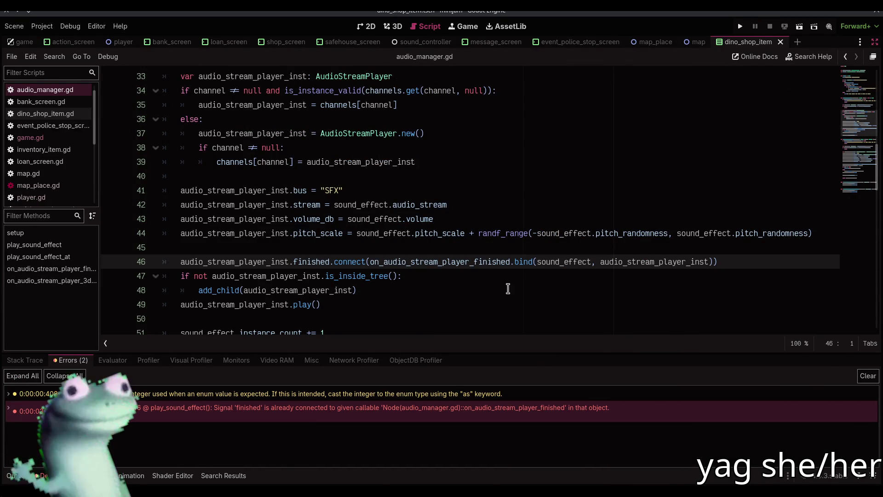
Step: Add an 'if not audio_stream_player_inst...is_connected(...):' guard line above the finished connect call
double_click(451, 262)
left_click(453, 248)
key("Return")
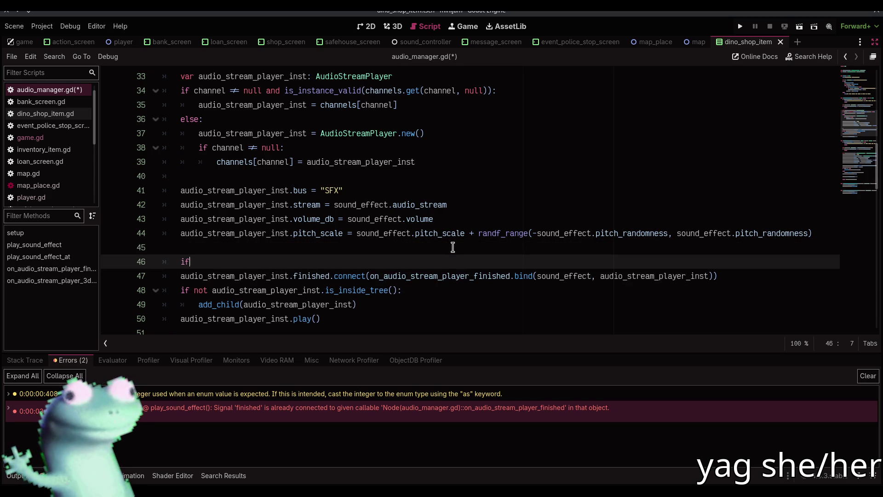
type("f not au")
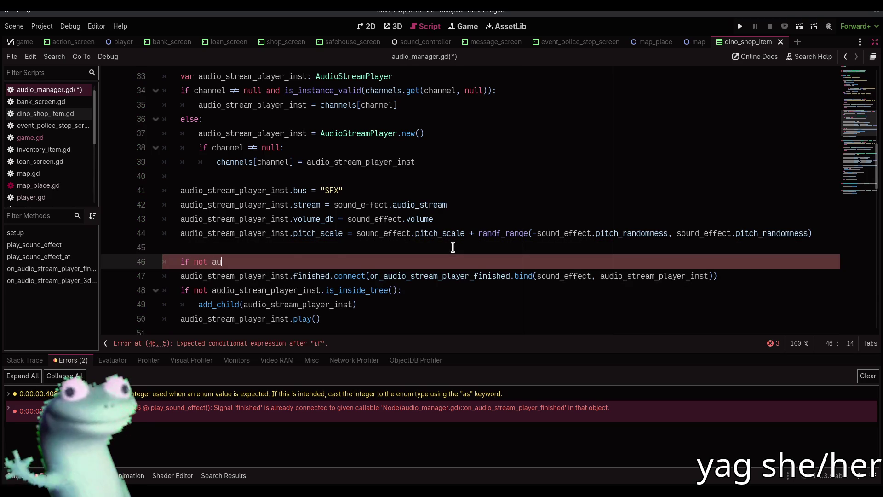
type("dio_st")
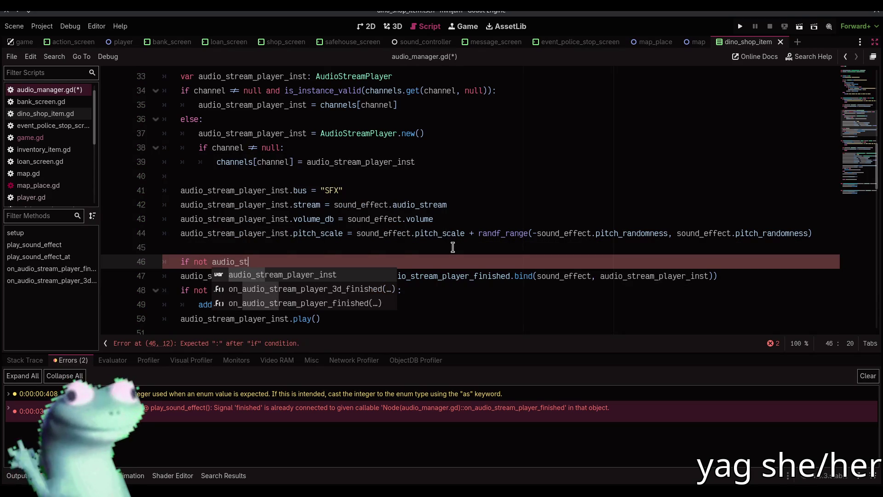
key("Return")
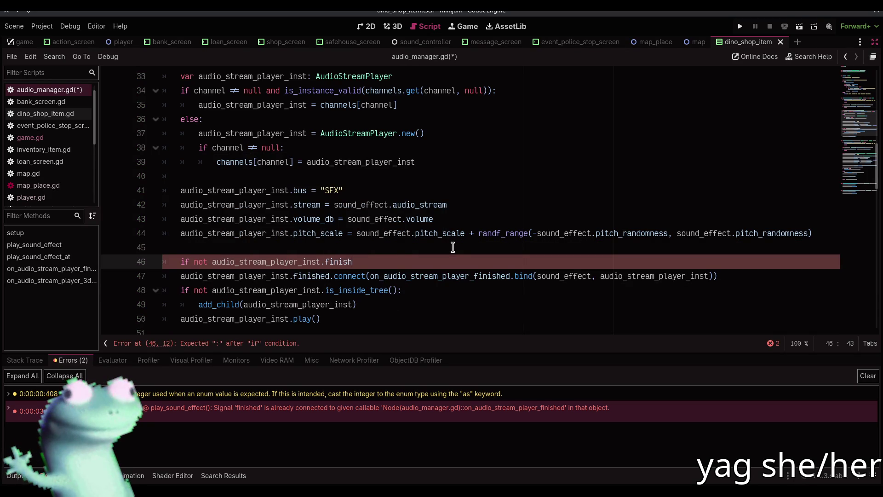
type("ed.is_co")
key("Return")
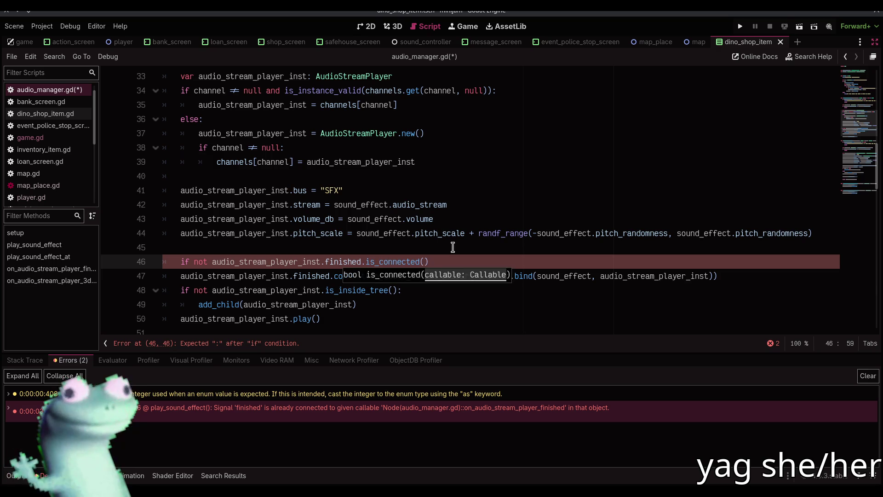
key("End")
type(":")
Step: Indent the connect call under the new guard, save audio_manager.gd, and run the game
key("Down")
key("Home")
key("Tab")
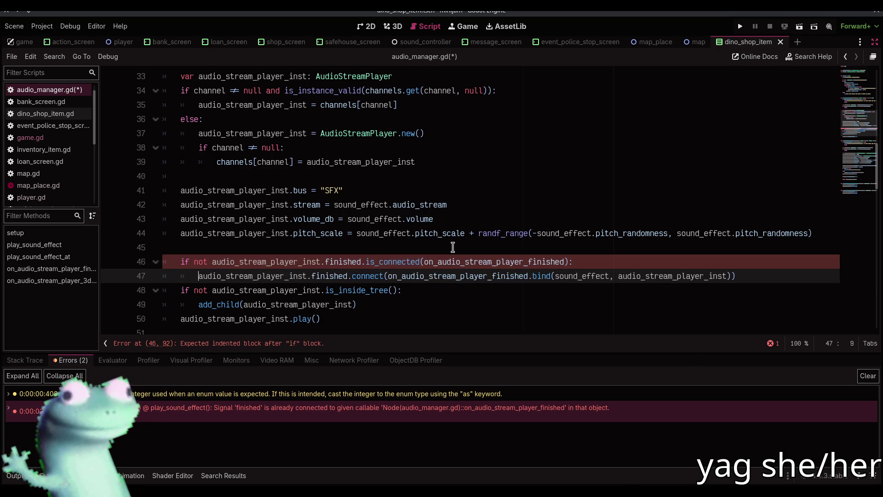
scroll(451, 240, "down", 2)
left_click(438, 223)
key("ctrl+s")
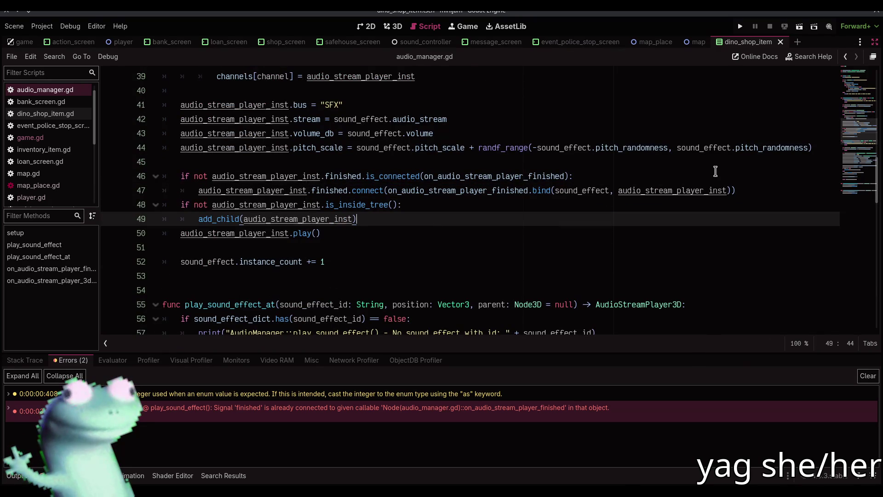
left_click(740, 27)
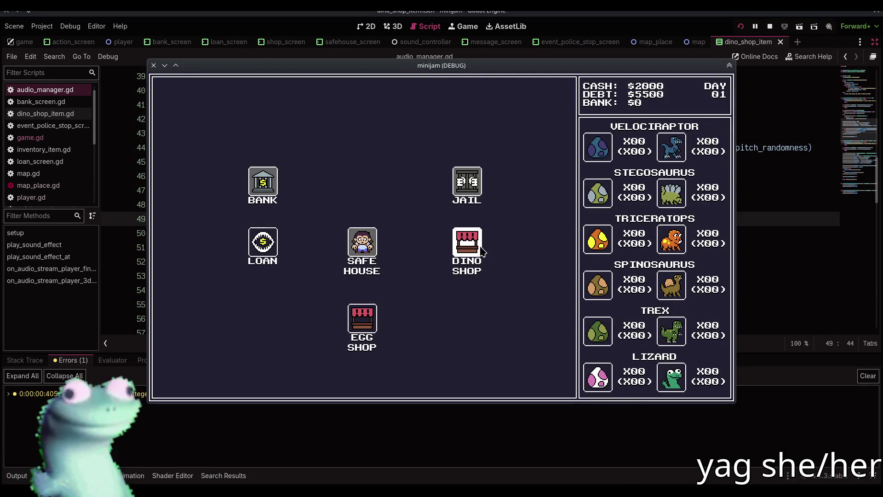
Step: Move game.gd's sfx_sell call out of the if block to above the 'if inventory' check, then save and run
left_click(481, 250)
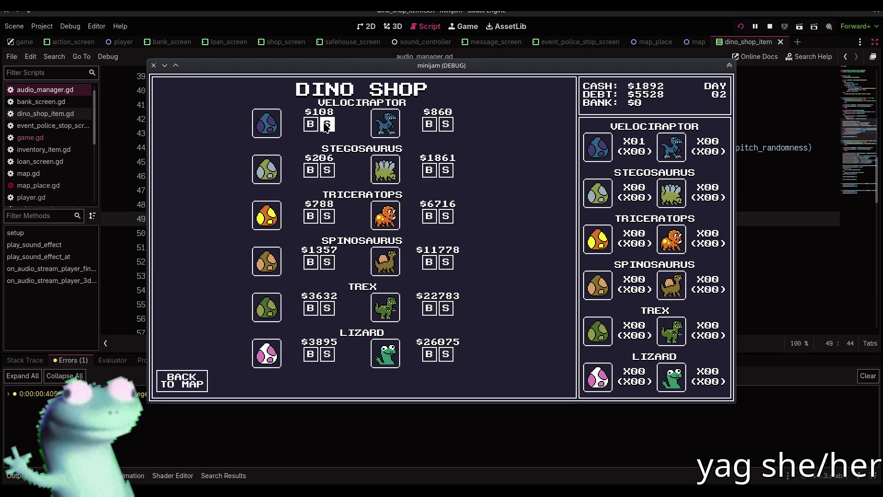
left_click(649, 58)
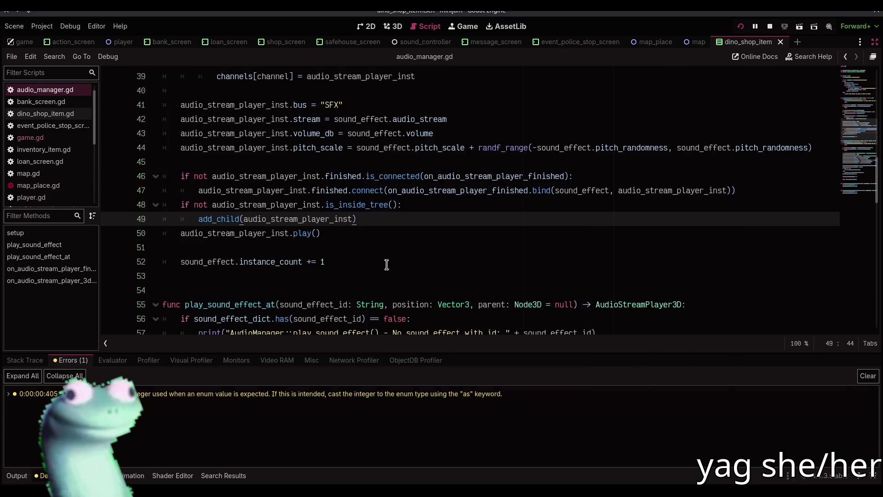
key("ctrl+j")
left_click(54, 257)
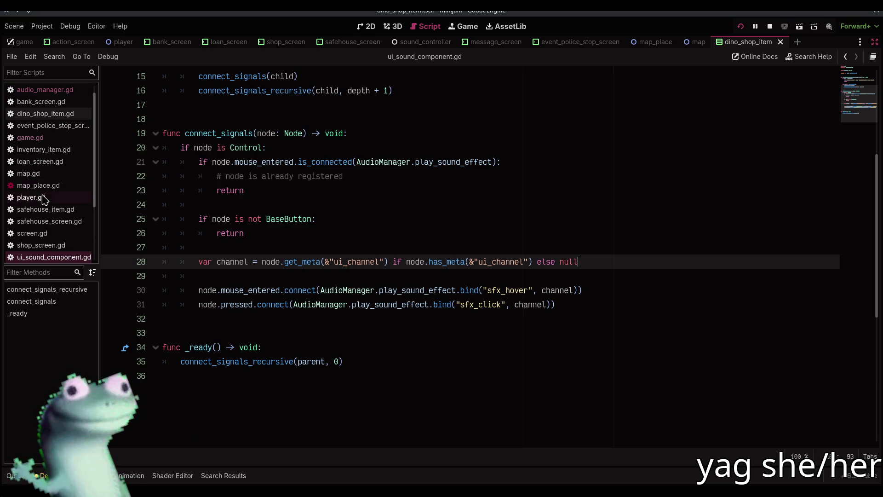
left_click(30, 137)
key("alt+Up")
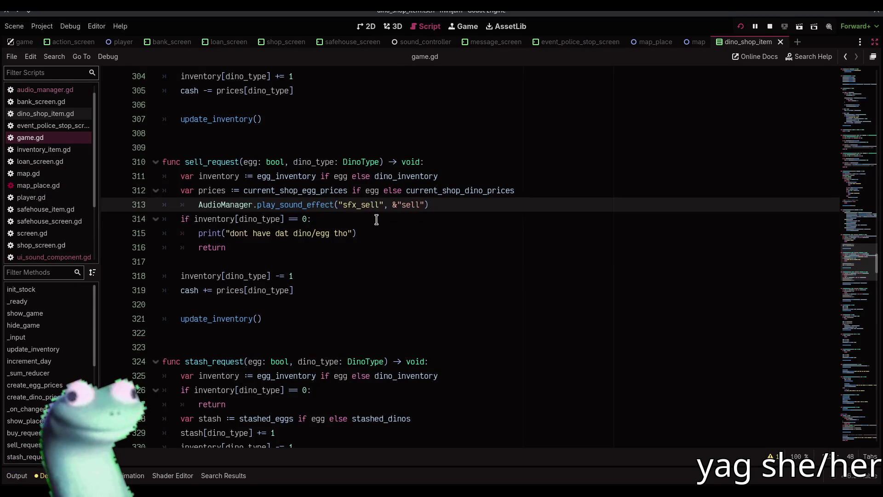
key("shift+Tab")
key("F5")
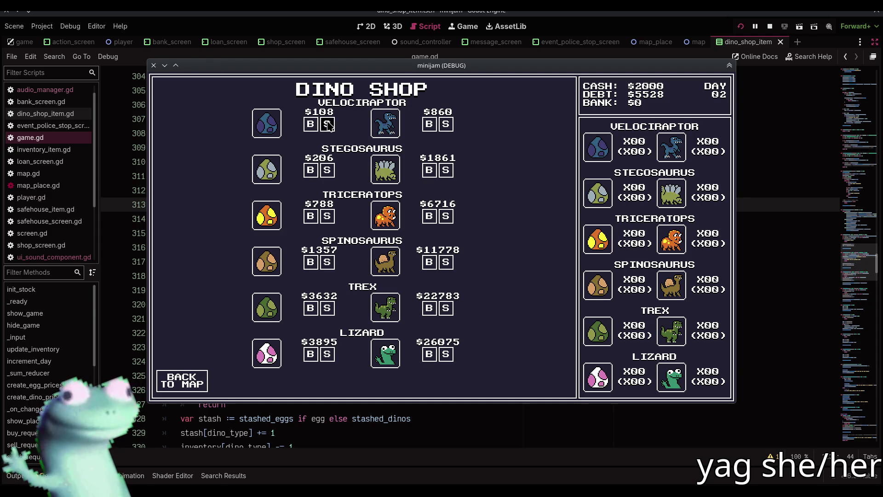
Step: Move the sell sound call back down into the empty-inventory block
left_click(373, 58)
key("alt+Down")
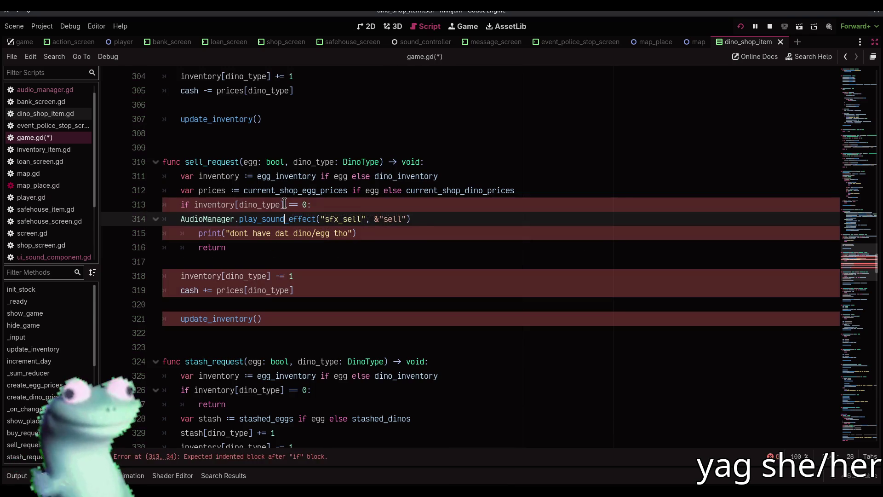
key("Home")
key("Tab")
key("alt+Tab")
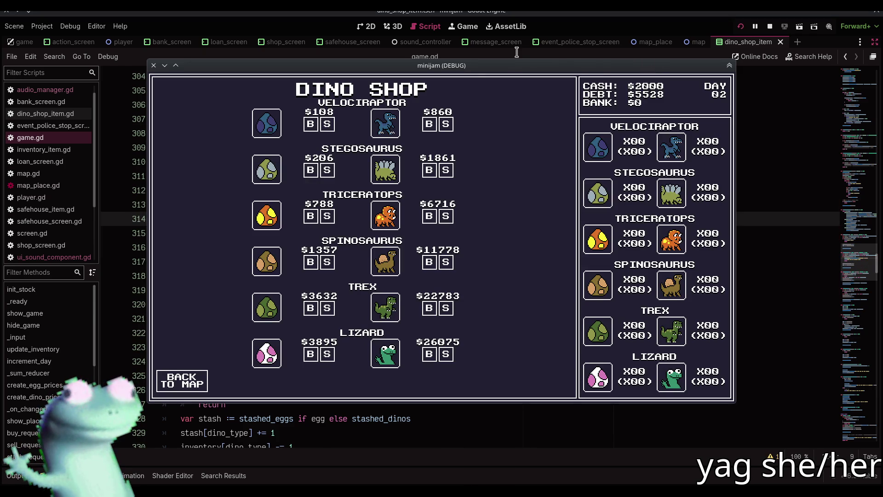
Step: Move the sell sound call below the early return, just before the decrement, and run the game
left_click(432, 54)
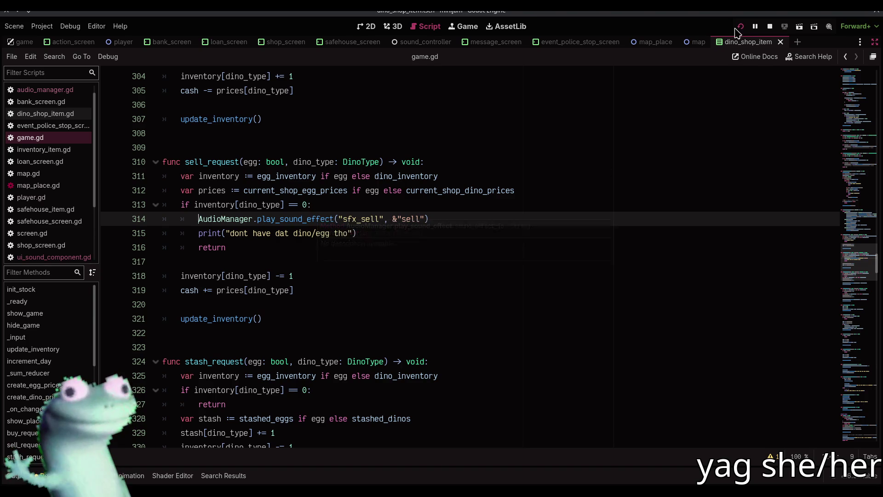
key("F5")
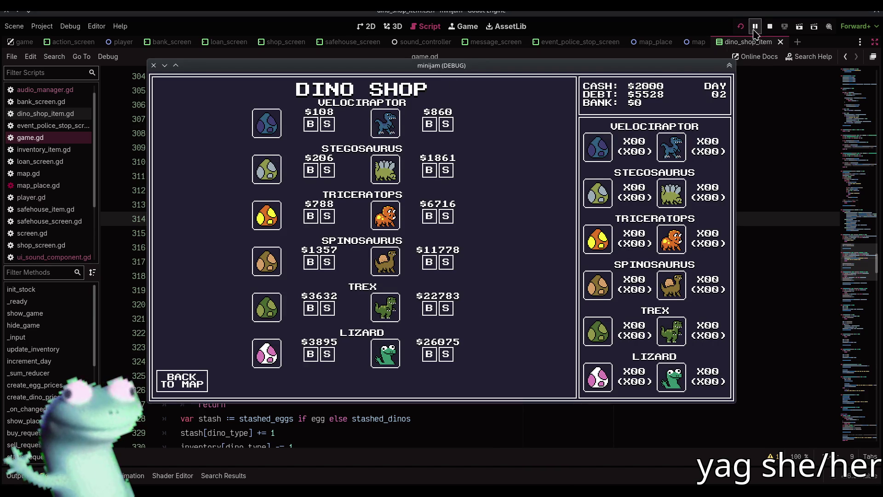
left_click(769, 26)
key("alt+Down")
key("alt+Down")
key("shift+Tab")
key("alt+Tab")
key("alt+Tab")
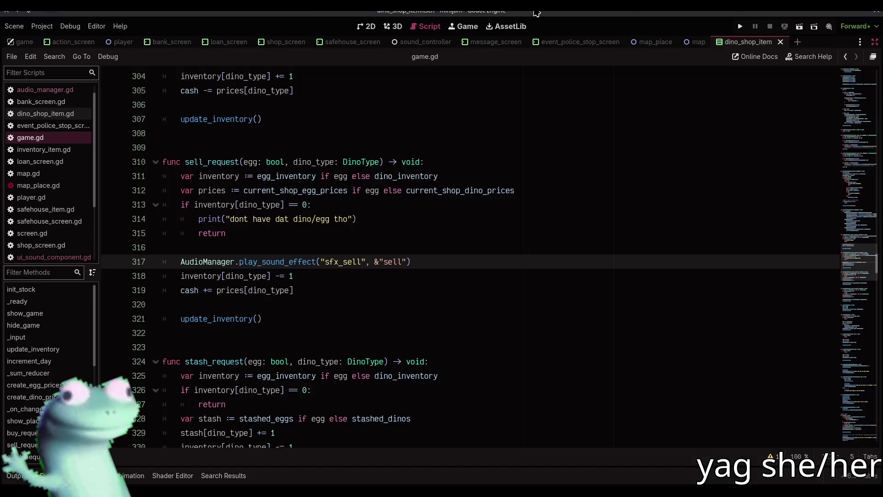
left_click(741, 27)
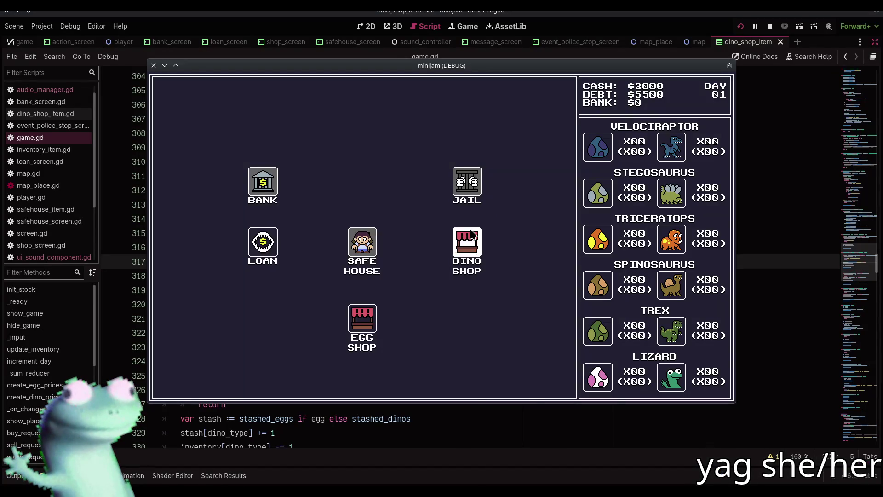
Step: In the Dino Shop, buy and sell back a Velociraptor egg several times to hear the sell sound
left_click(418, 243)
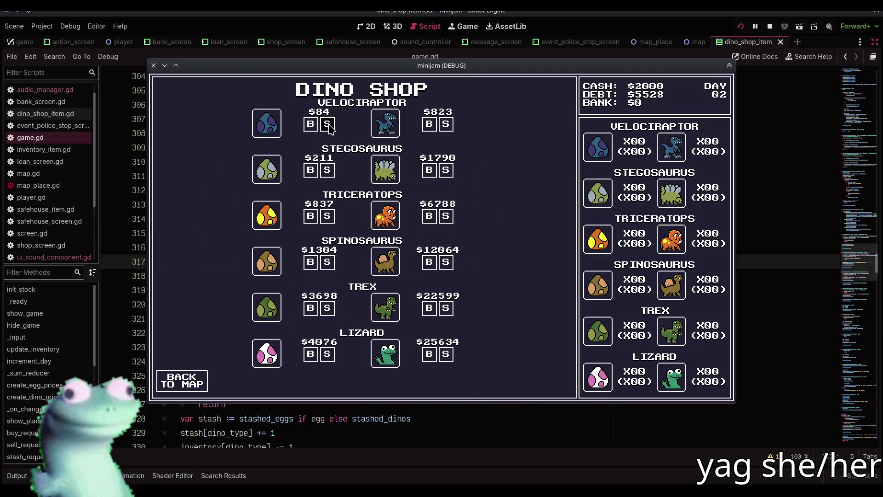
left_click(311, 125)
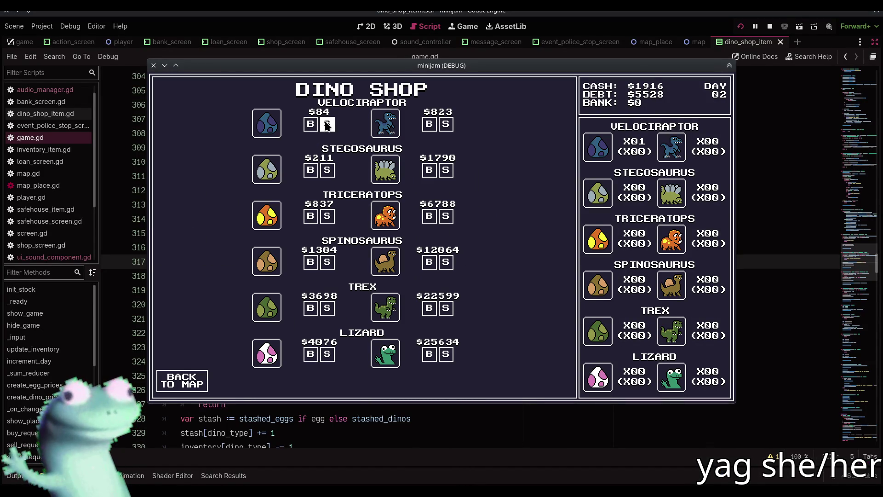
left_click(327, 125)
left_click(311, 125)
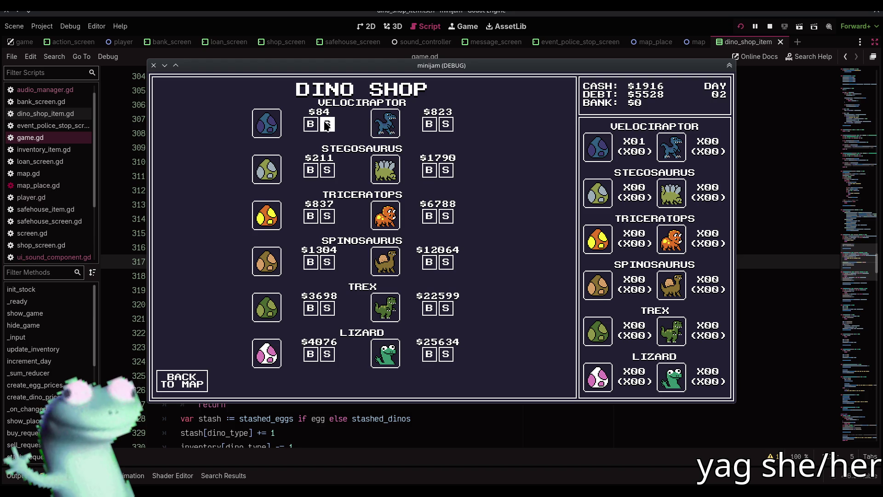
left_click(327, 125)
left_click(388, 59)
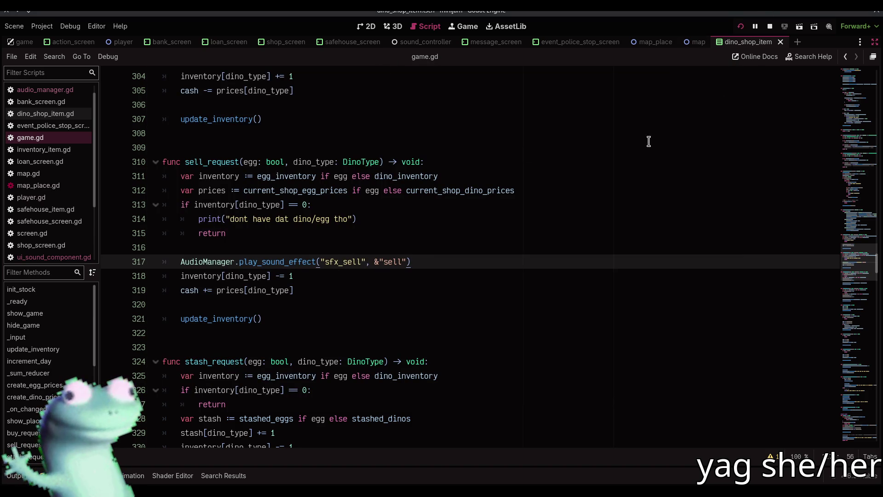
key("alt+Tab")
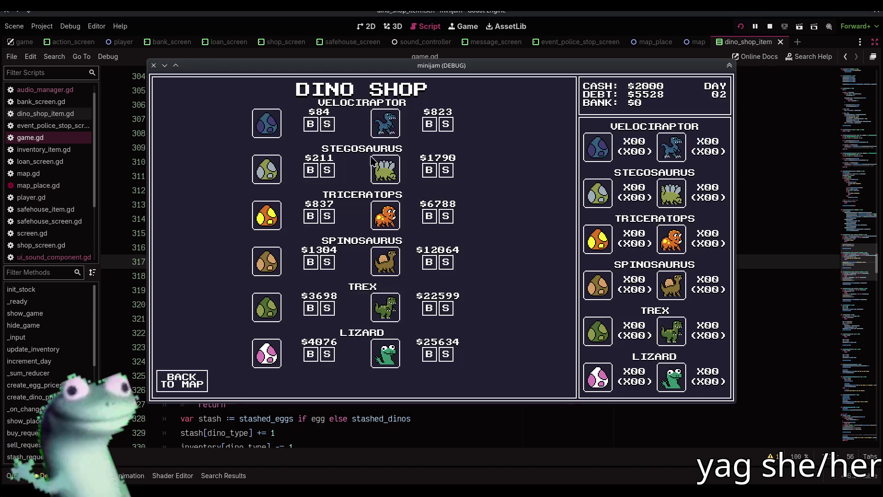
left_click(310, 124)
left_click(327, 124)
Step: Check the sell_request call and the Output log while buying and selling another Velociraptor egg
left_click(498, 55)
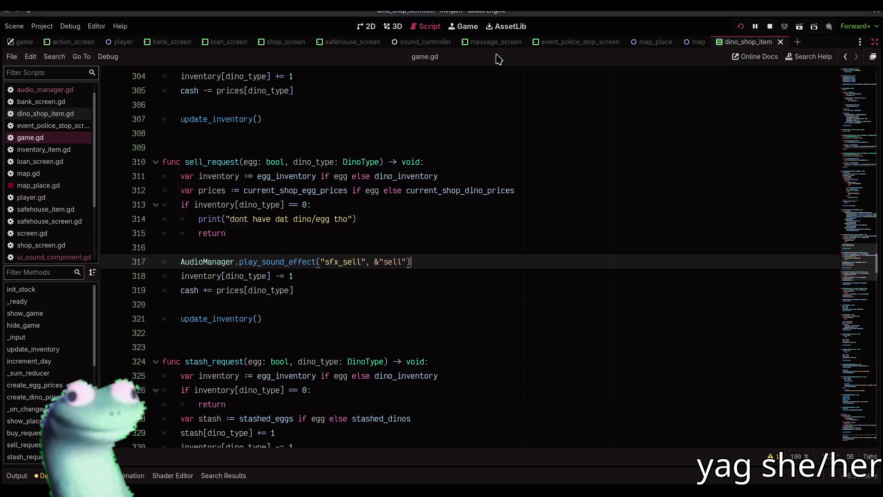
left_click(380, 218)
left_click(380, 248)
left_click(379, 256)
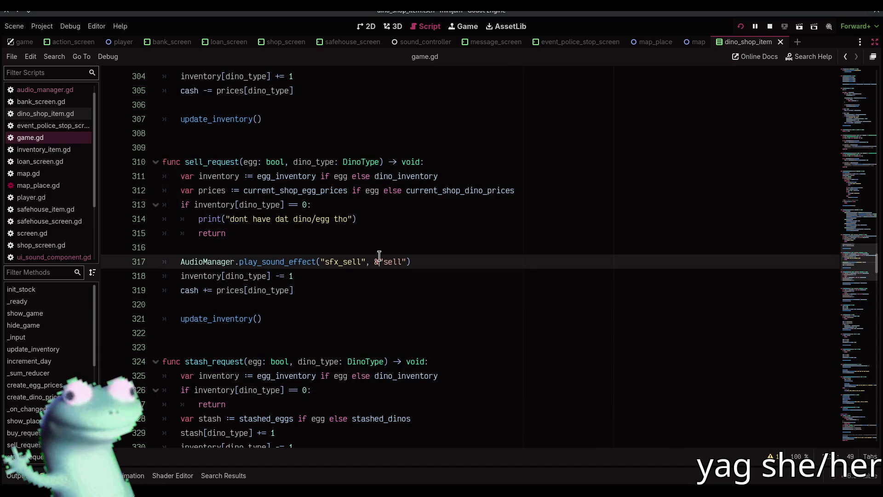
left_click(39, 472)
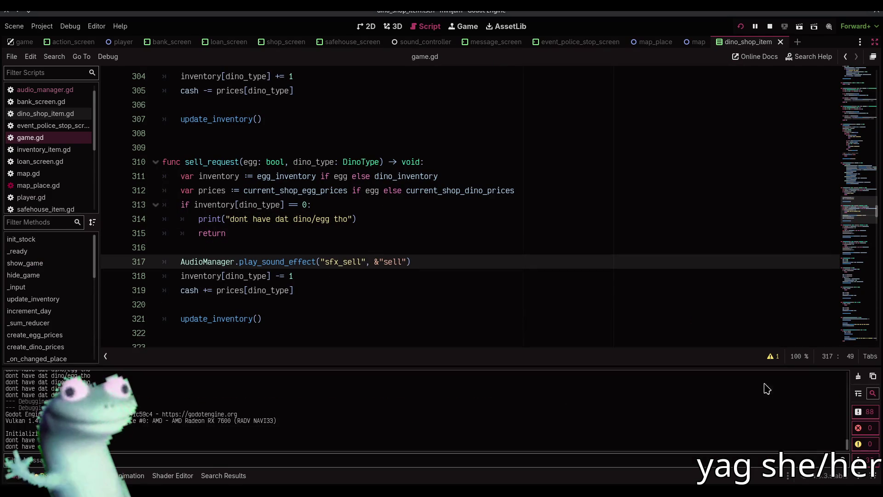
key("alt+Tab")
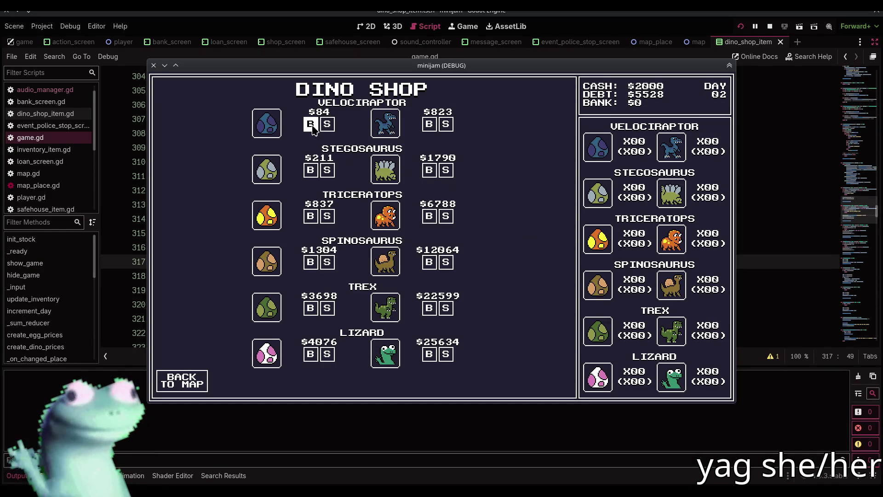
left_click(312, 125)
left_click(327, 125)
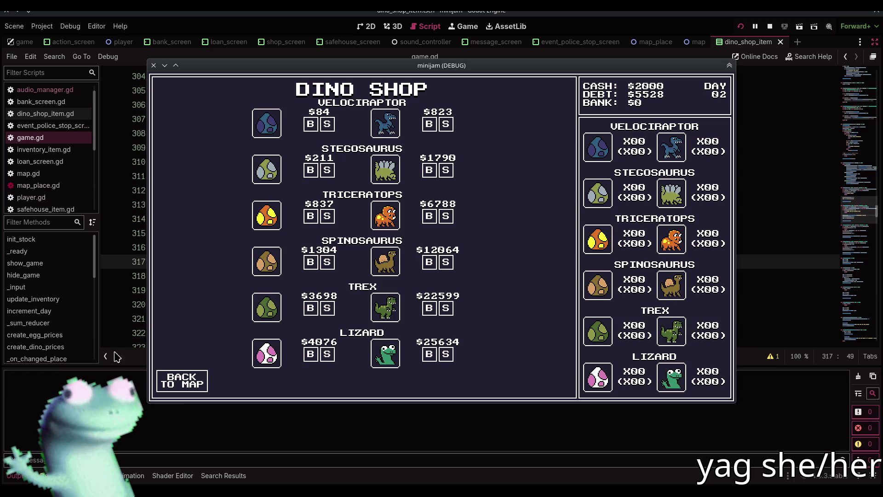
left_click(21, 476)
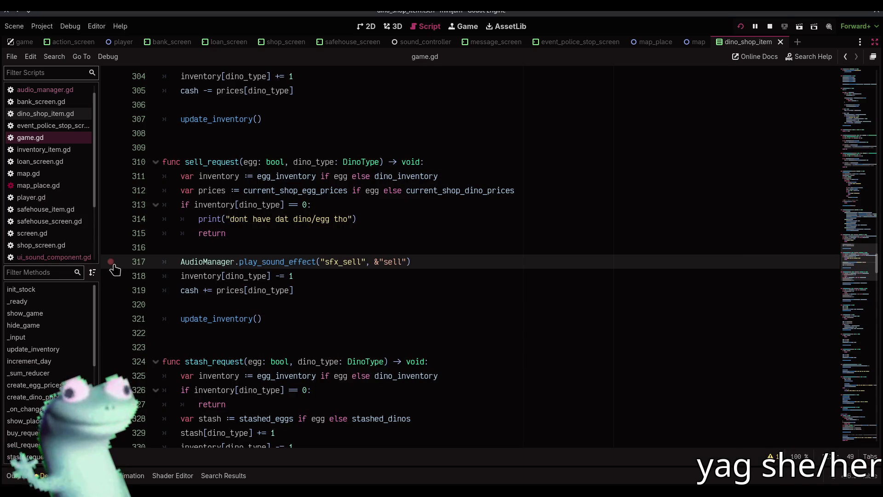
Step: Switch through ui_sound_component.gd and game.gd to audio_manager.gd's play_sound_effect player setup code
left_click(62, 257)
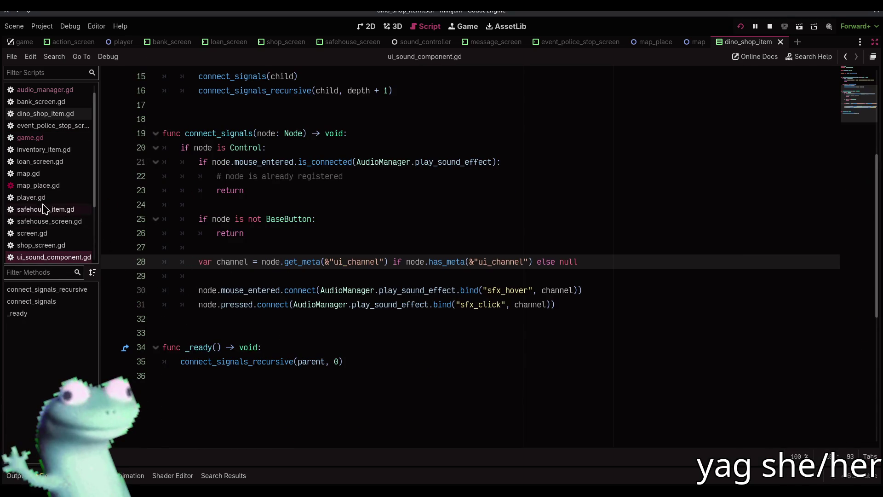
left_click(61, 141)
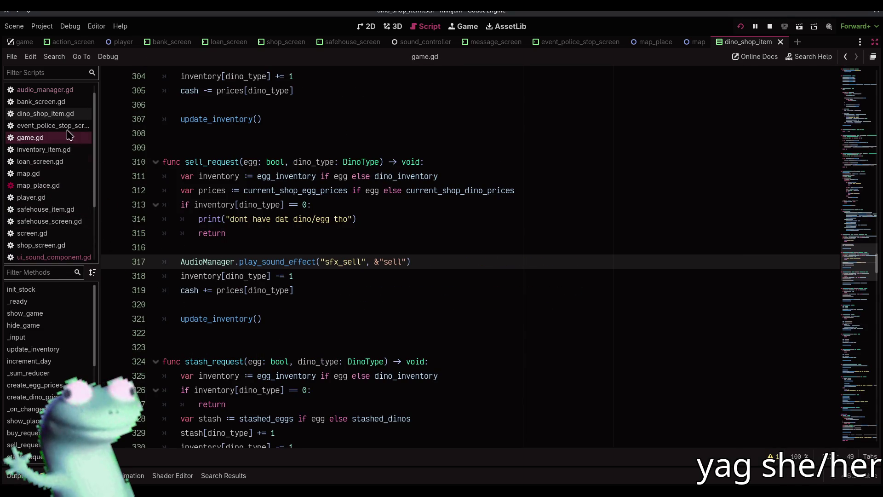
left_click(75, 90)
scroll(299, 181, "up", 4)
scroll(308, 189, "up", 1)
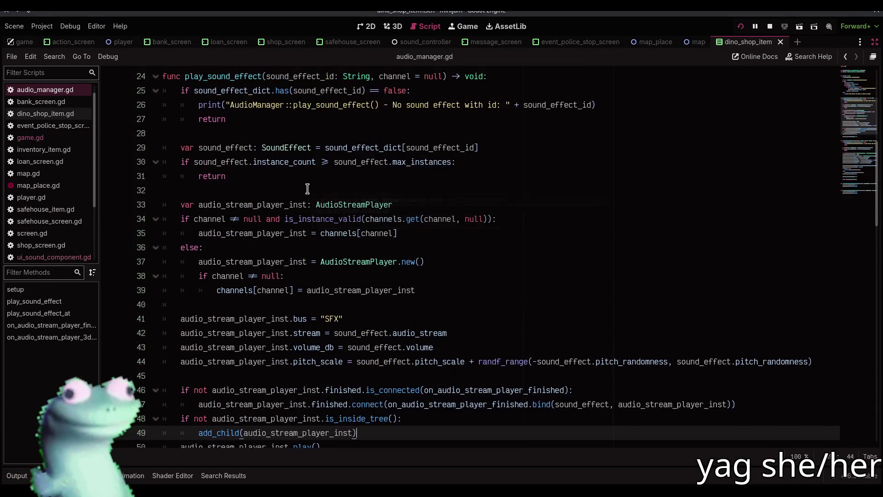
scroll(307, 189, "up", 1)
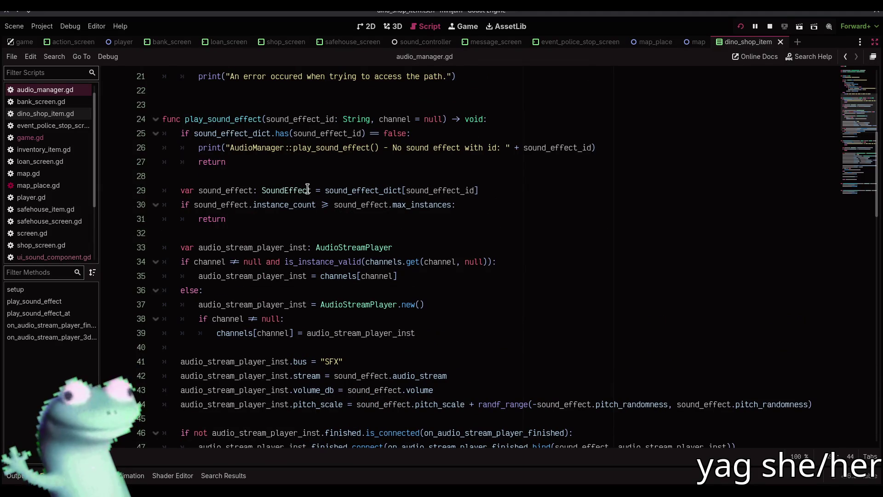
scroll(307, 189, "down", 1)
scroll(307, 189, "down", 2)
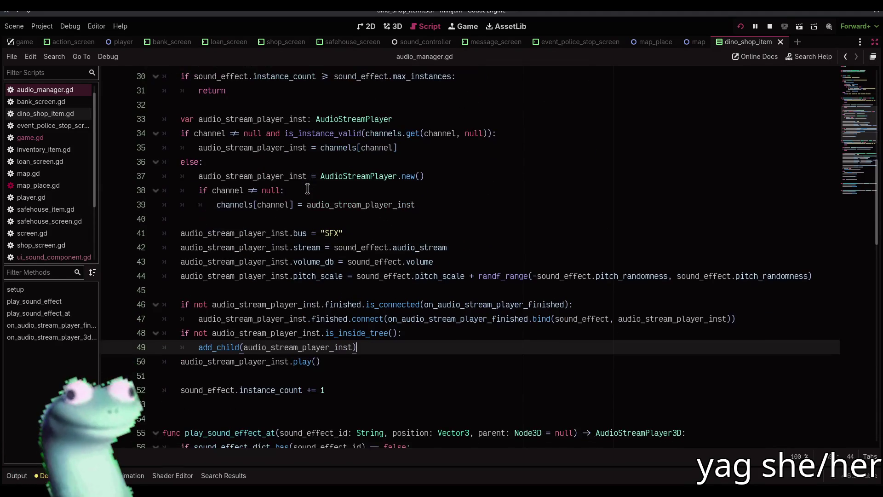
mouse_move(353, 197)
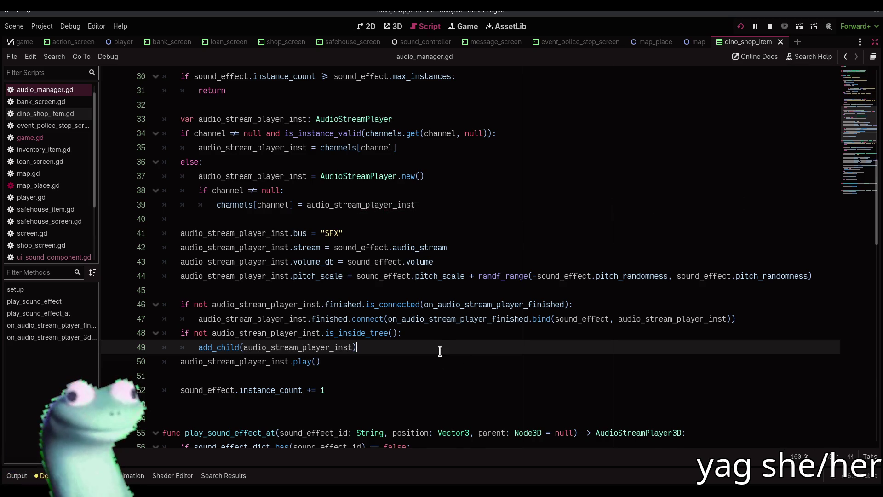
Step: Add 'if audio_stream_player_inst.playing: audio_stream_player_inst.stop()' before play(), then save, relaunch and test-sell an egg
key("Return")
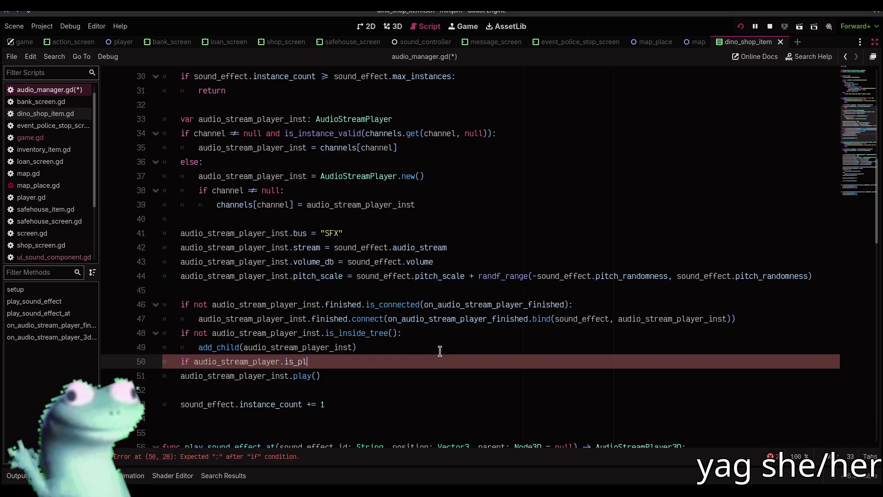
type("_")
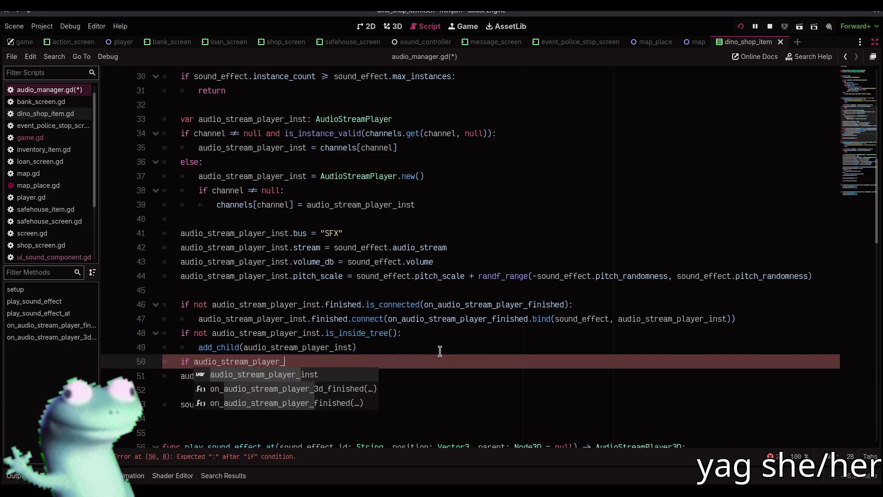
type("instis_pl")
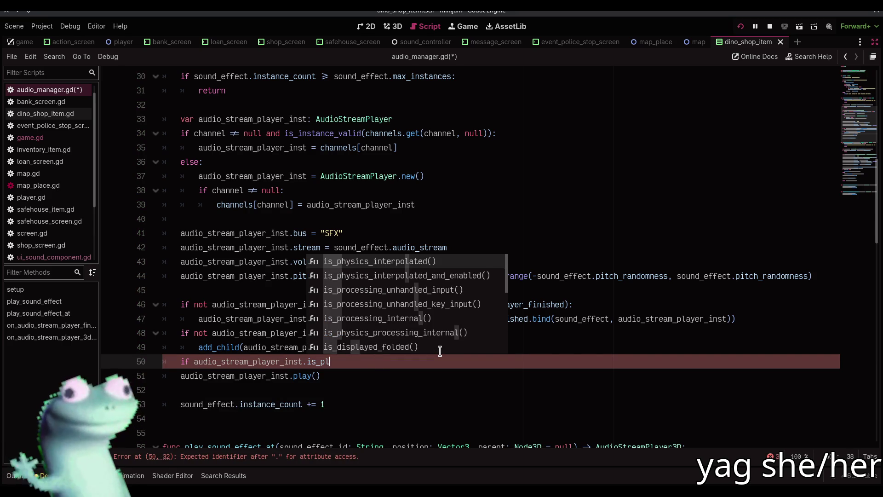
key("BackSpace")
key("BackSpace")
type("playing:")
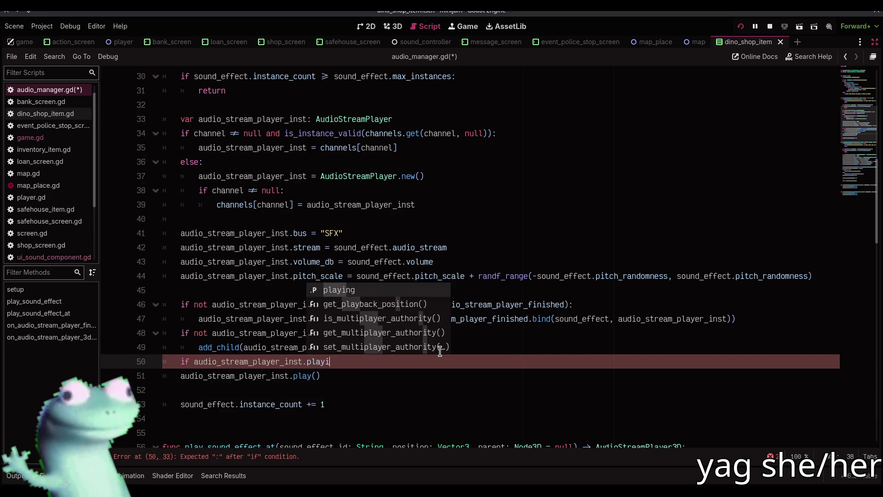
key("Return")
type("audio")
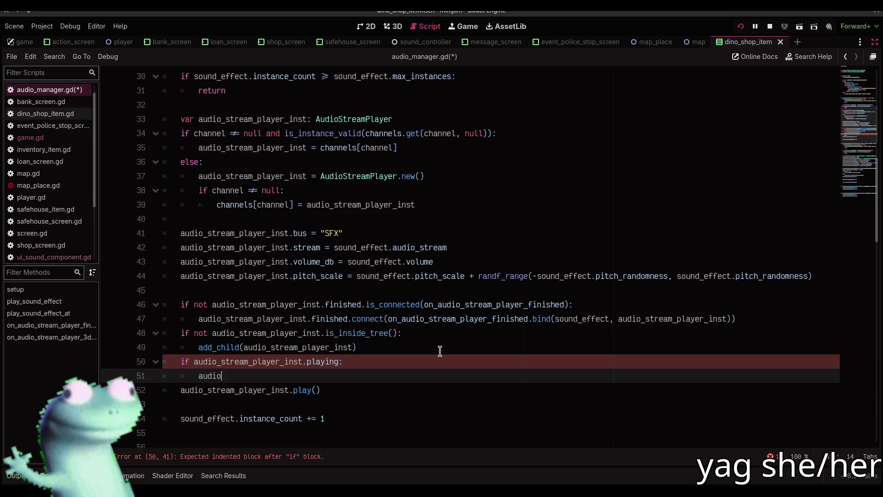
type("st")
key("Return")
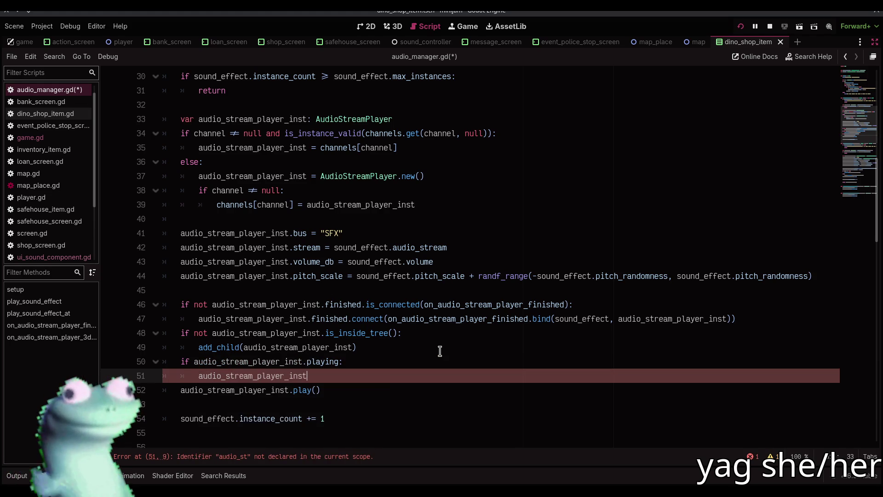
type(".stop(")
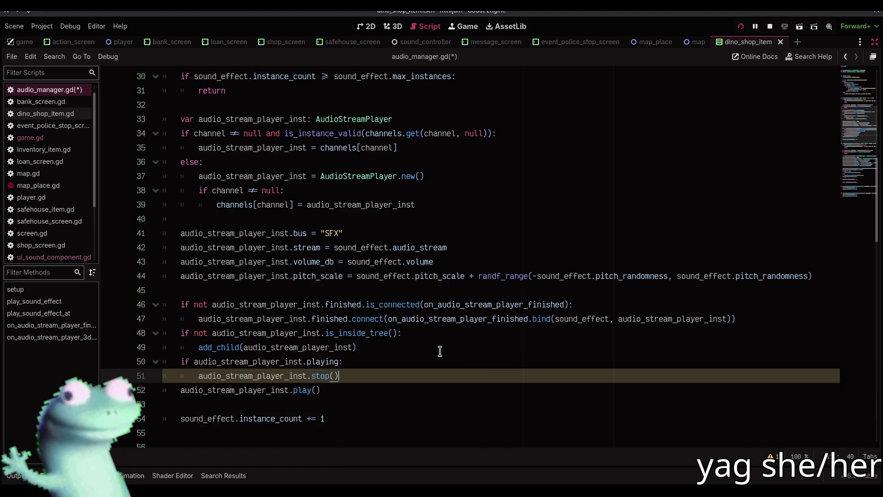
key("Return")
key("F5")
left_click(327, 126)
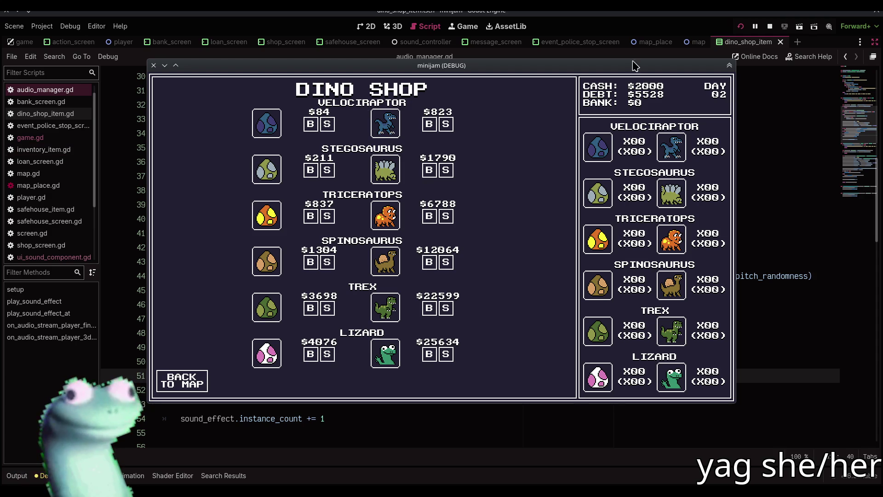
Step: Restart the game, reach the Dino Shop past the police bribe, and buy and sell a Velociraptor egg
left_click(739, 28)
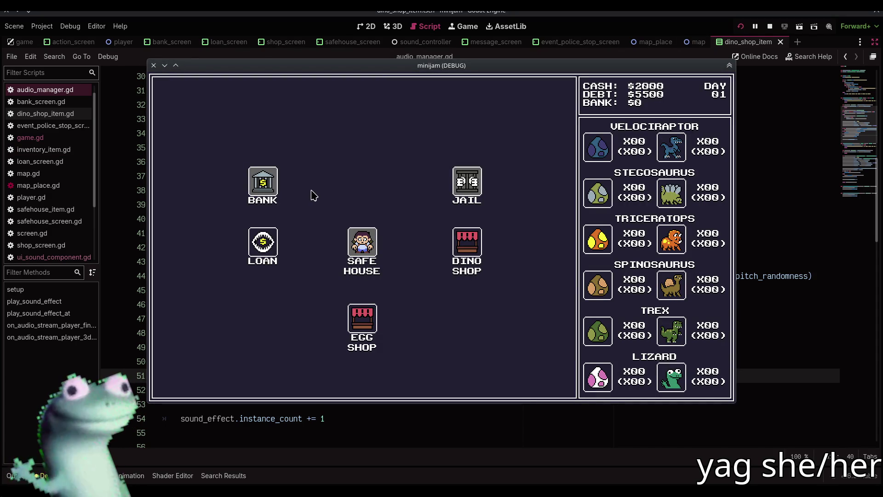
left_click(456, 245)
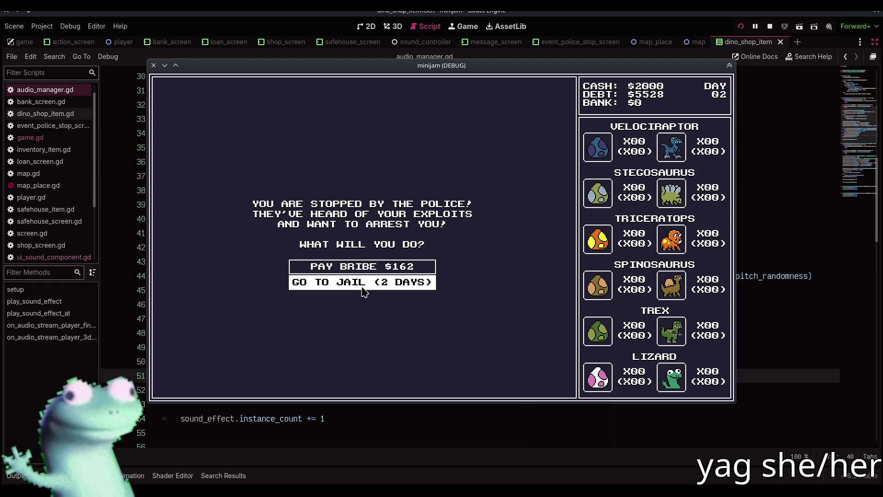
left_click(360, 269)
left_click(359, 248)
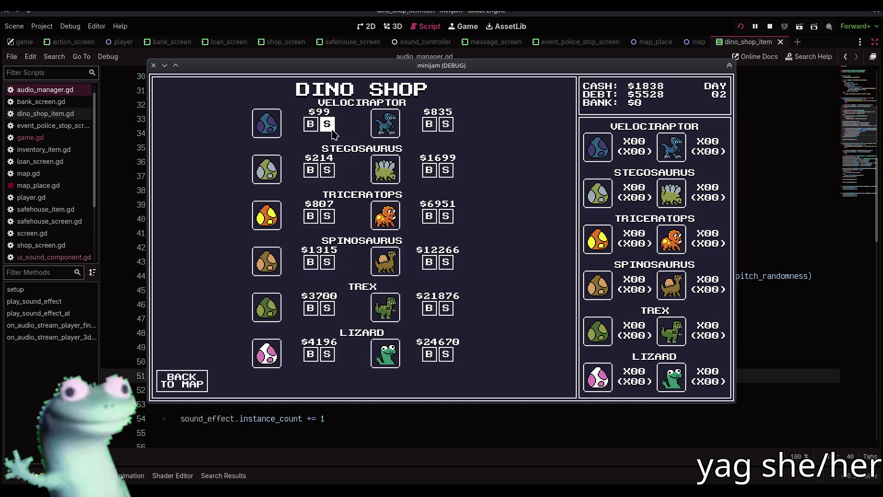
left_click(311, 123)
left_click(327, 124)
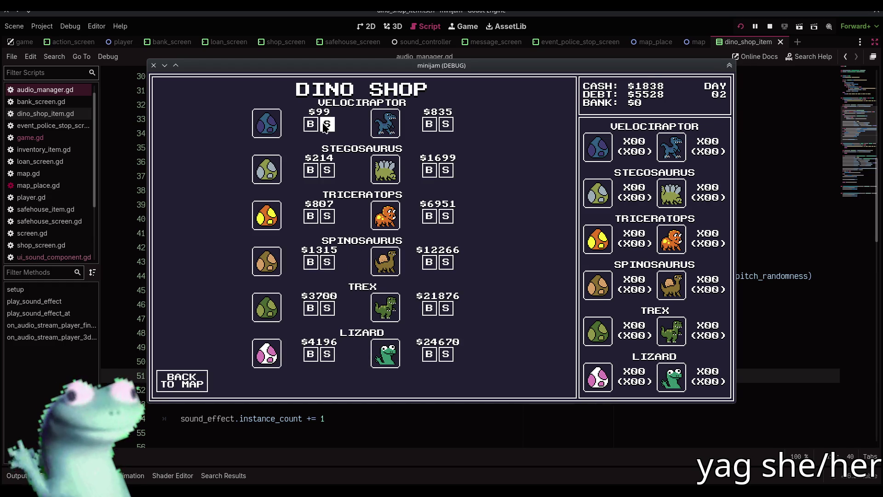
Step: Compare the channel arguments in ui_sound_component.gd and game.gd, ending on audio_manager.gd
left_click(130, 365)
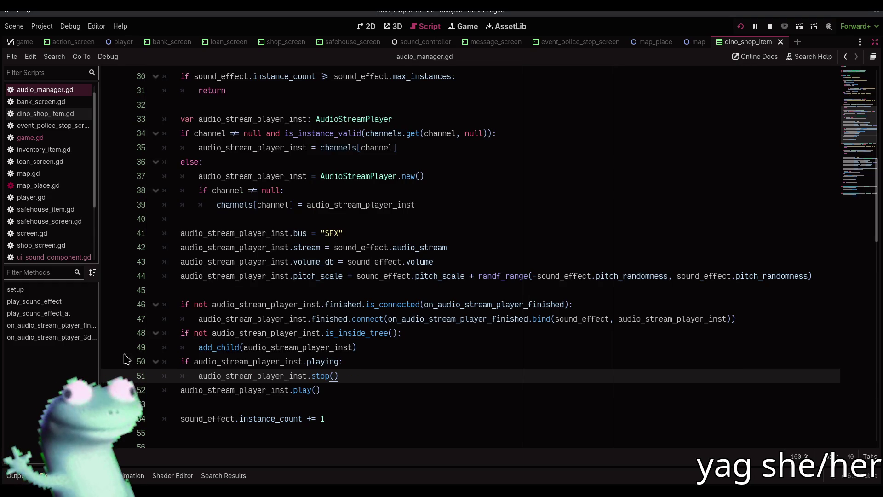
left_click(57, 257)
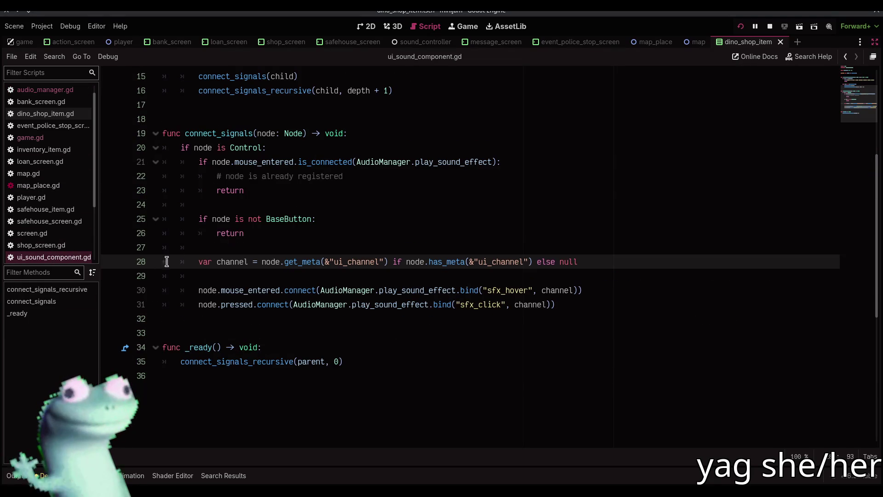
left_click(39, 139)
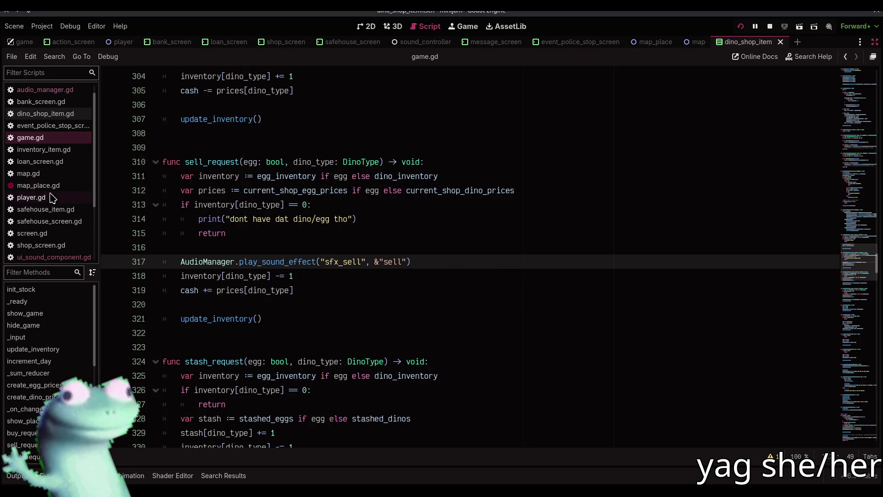
left_click(51, 186)
left_click(54, 257)
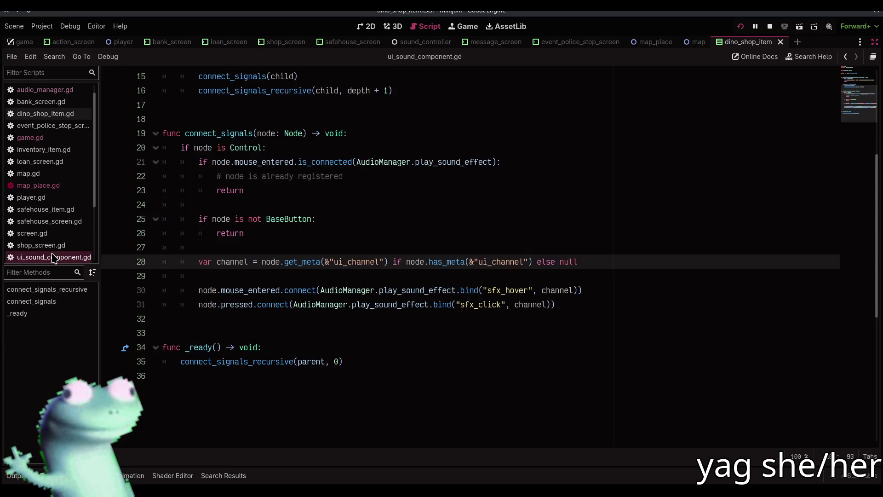
key("alt+Tab")
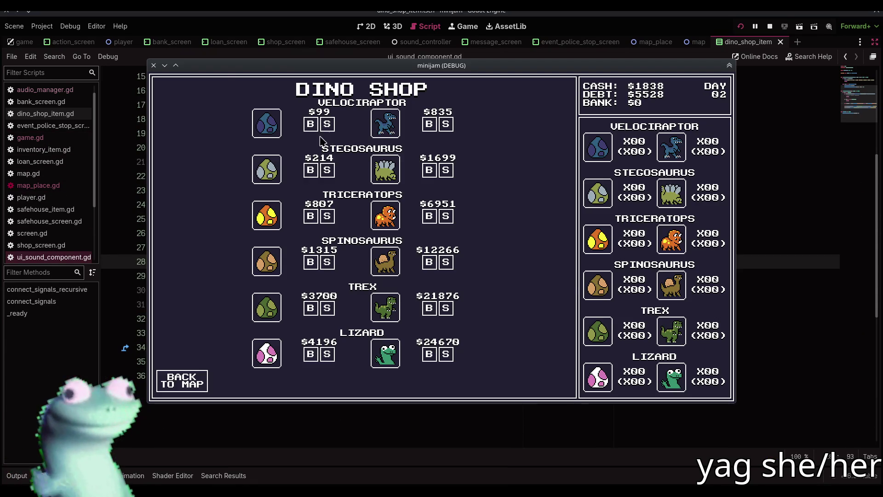
key("alt+Tab")
left_click(59, 91)
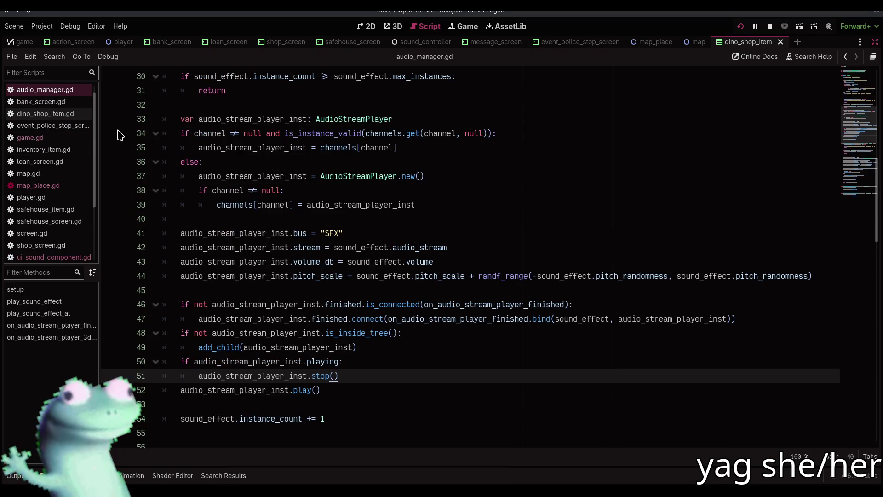
scroll(118, 137, "up", 4)
Step: Set a breakpoint on line 25 of audio_manager.gd and hover the Dino Shop's S button
left_click(111, 176)
key("alt+Tab")
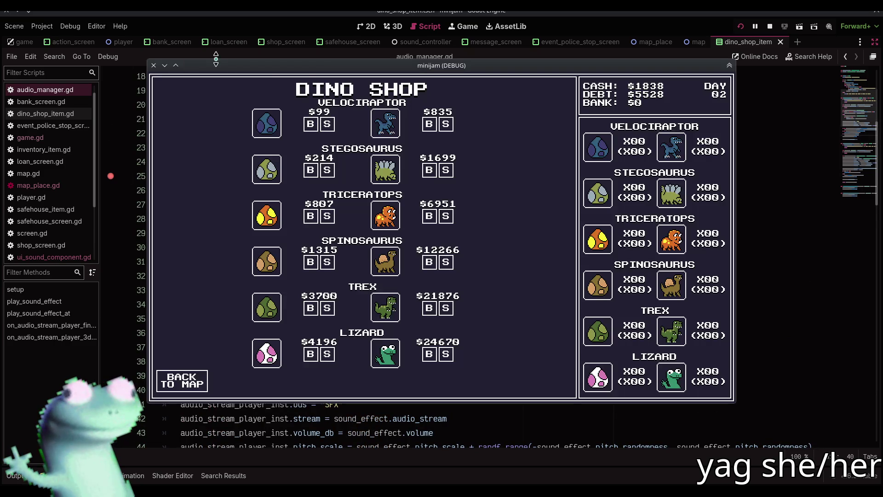
mouse_move(329, 129)
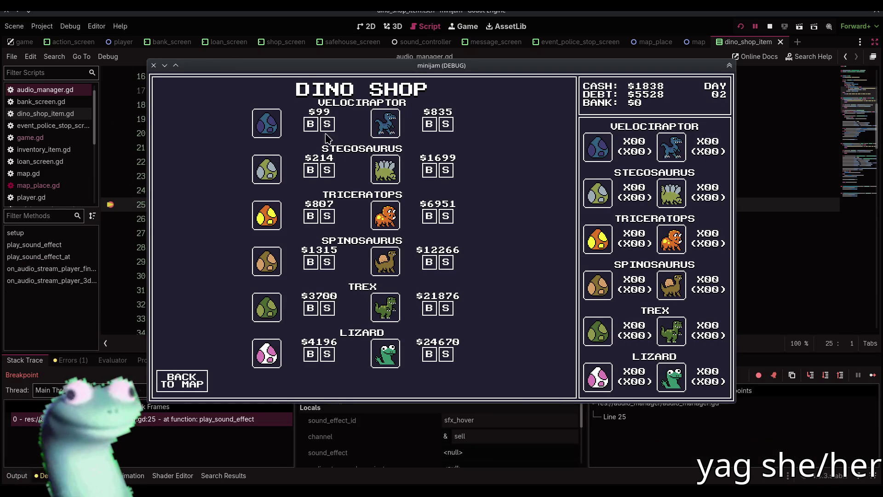
Step: Resume the paused game and hover the S button again to break on sfx_hover's sell channel
left_click(786, 265)
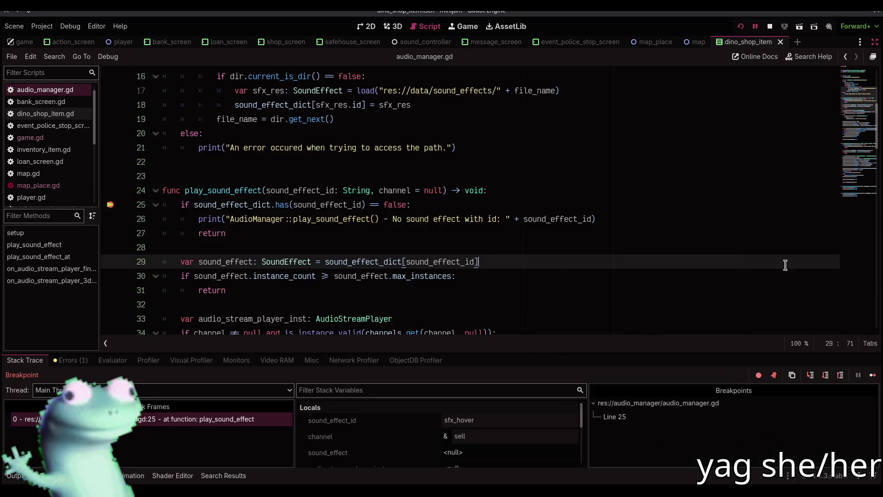
left_click(872, 375)
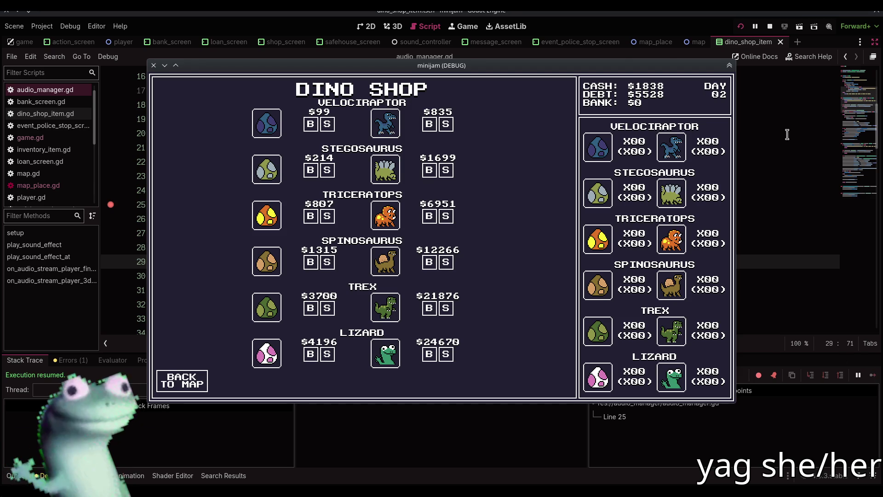
mouse_move(330, 125)
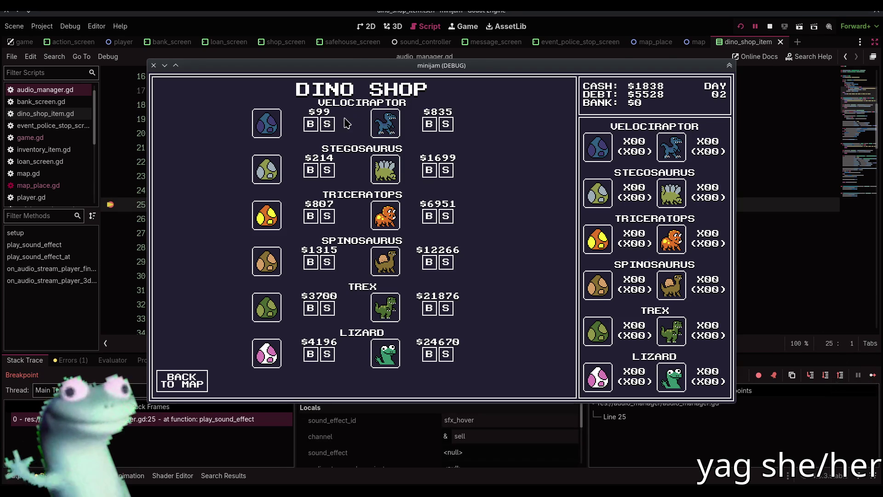
key("Print")
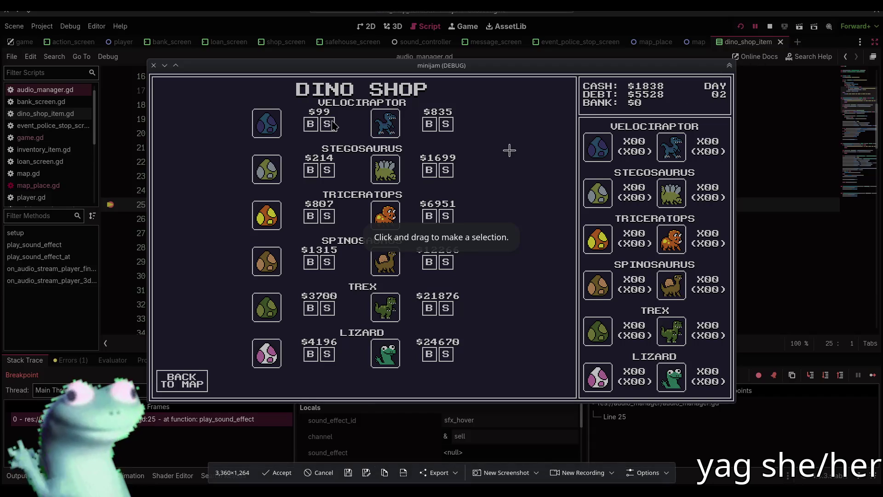
key("Escape")
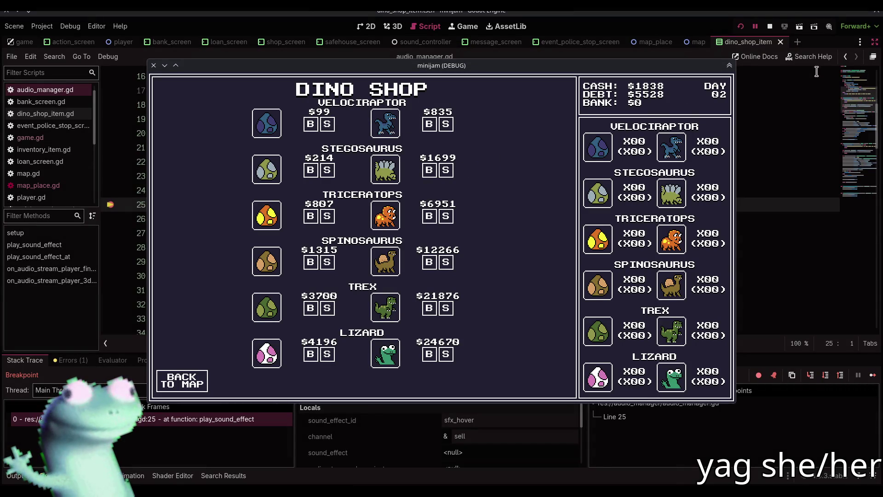
Step: Resume the paused game twice and turn on Skip Breakpoints
left_click(873, 375)
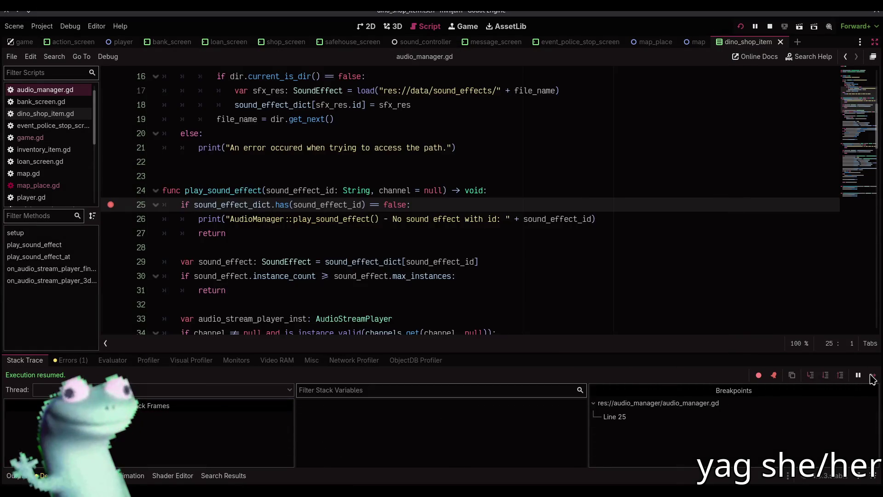
left_click(873, 375)
left_click(758, 375)
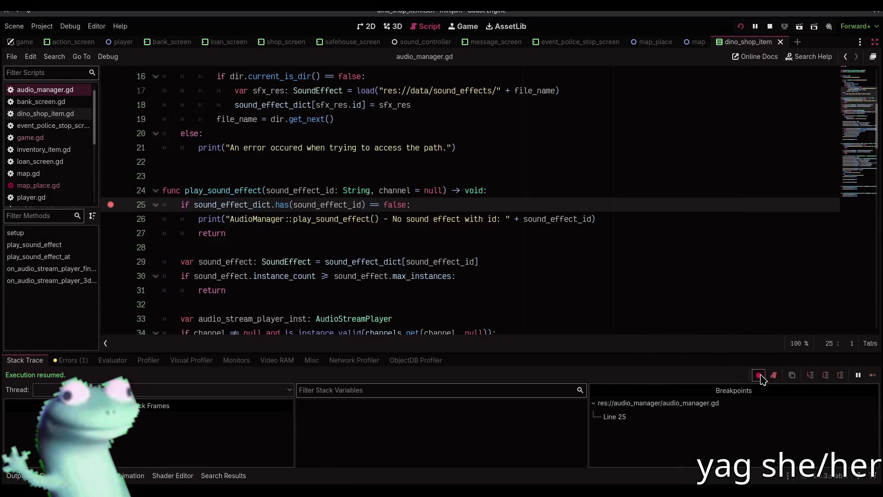
Step: Clear the line 25 breakpoint in audio_manager.gd and open game.gd at sell_request
key("alt+Tab")
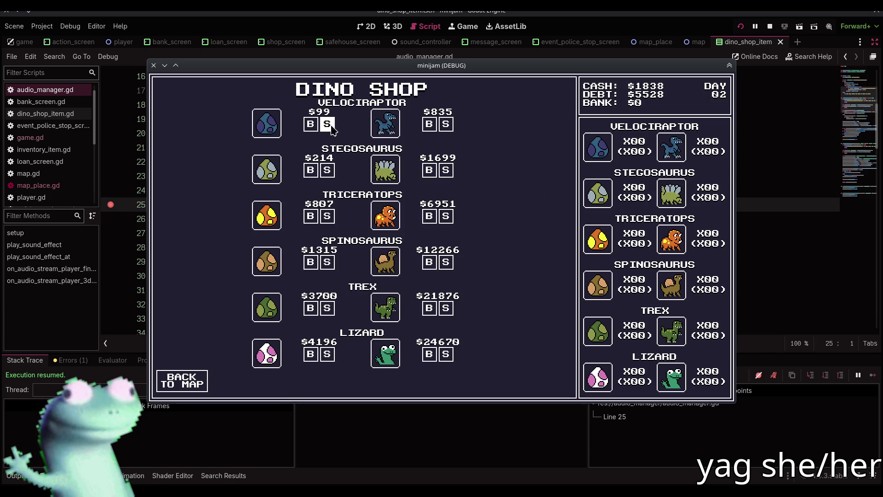
left_click(111, 206)
scroll(46, 175, "down", 2)
left_click(30, 107)
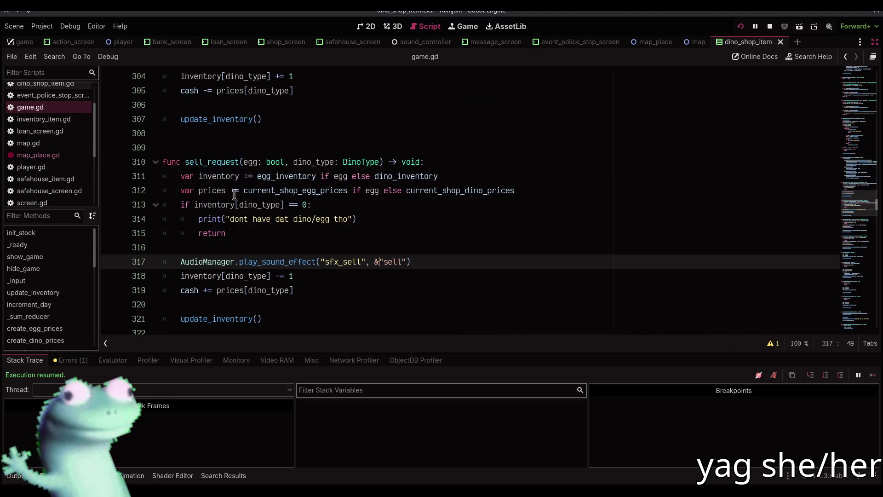
Step: Add a breakpoint on game.gd line 317, then buy and sell a velociraptor egg while breakpoints are skipped
scroll(198, 293, "down", 1)
left_click(111, 218)
key("alt+Tab")
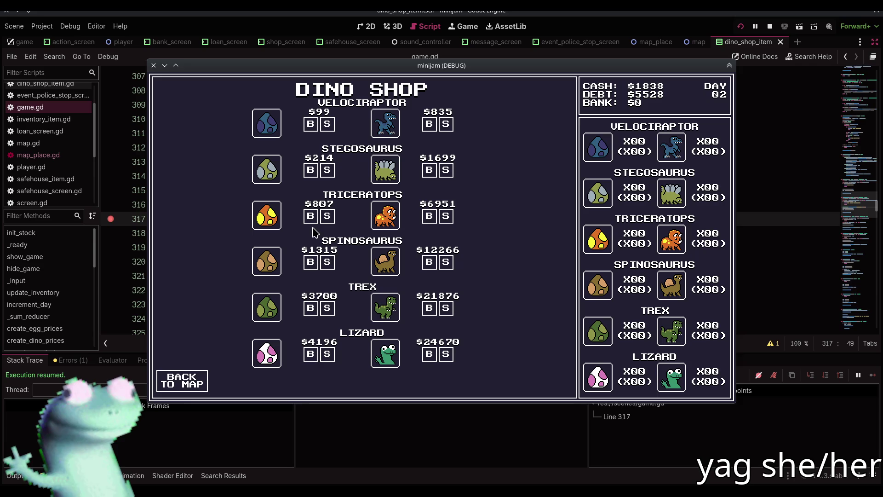
left_click(310, 126)
left_click(327, 124)
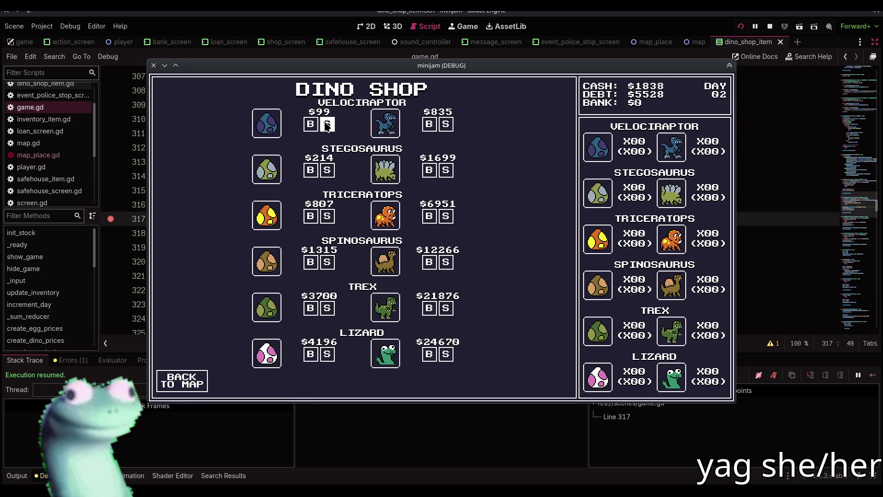
Step: Turn off Skip Breakpoints, then buy and sell another velociraptor egg to pause at line 317
key("alt+Tab")
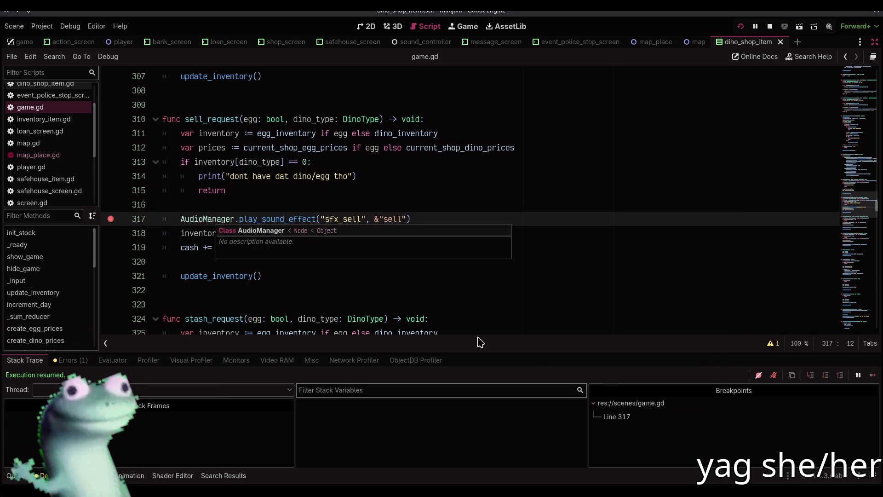
left_click(758, 375)
key("alt+Tab")
left_click(312, 130)
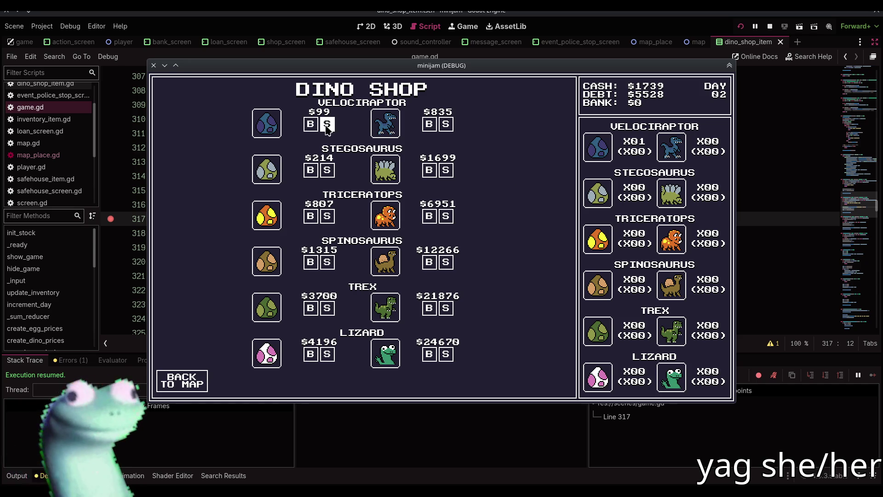
left_click(327, 125)
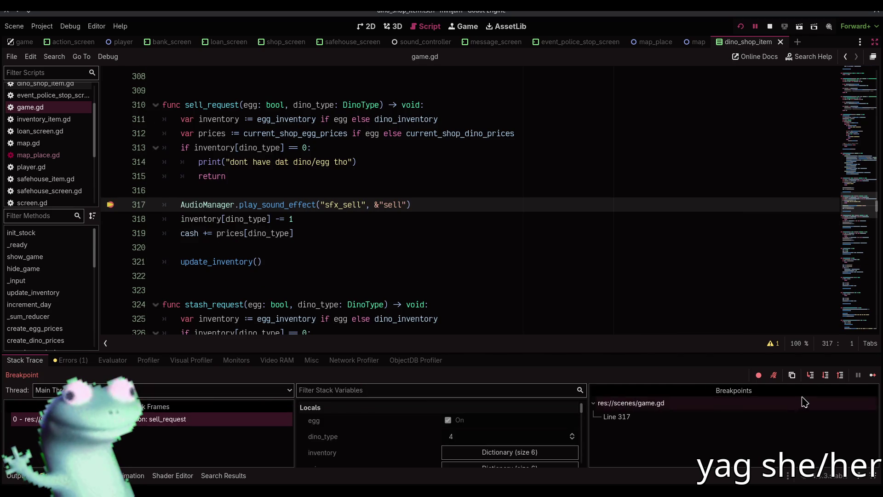
Step: Step into play_sound_effect and step line by line through lines 29, 33 and 37 to line 38
left_click(811, 375)
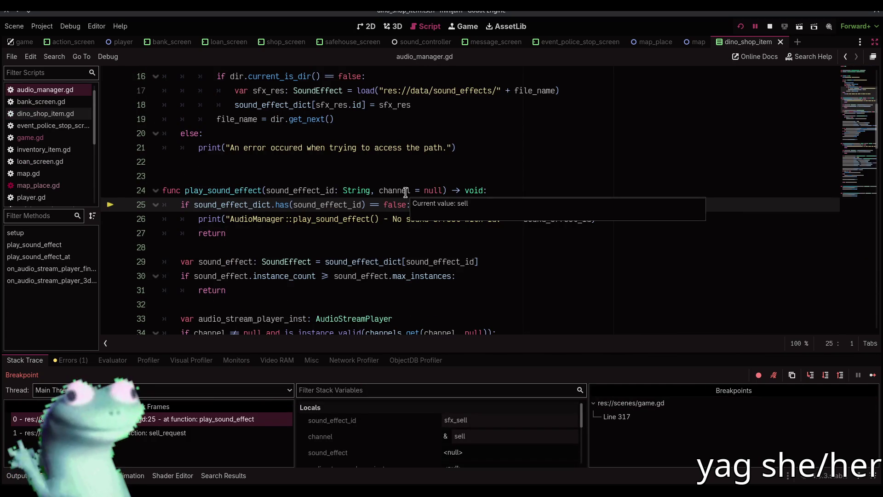
left_click(811, 377)
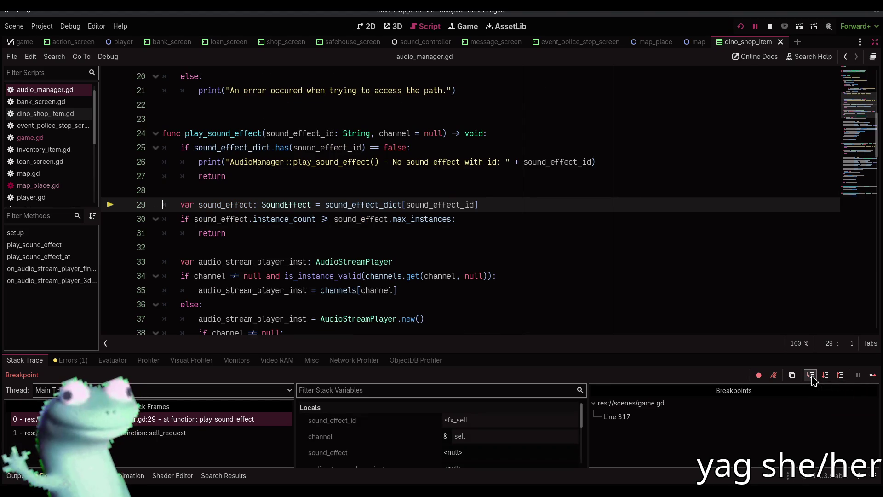
left_click(811, 377)
left_click(811, 376)
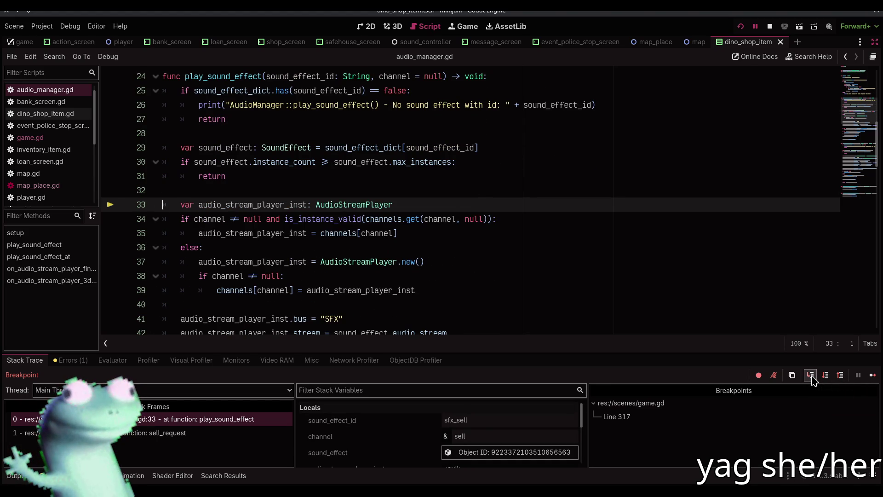
left_click(811, 376)
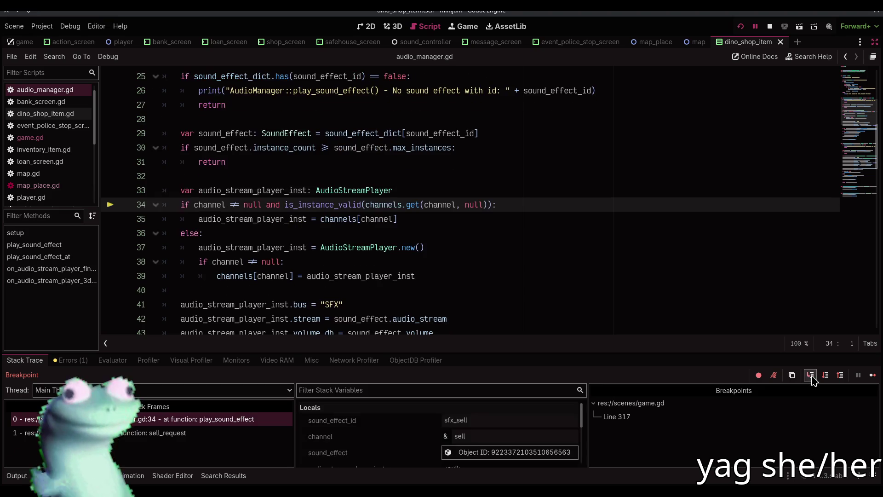
left_click(811, 376)
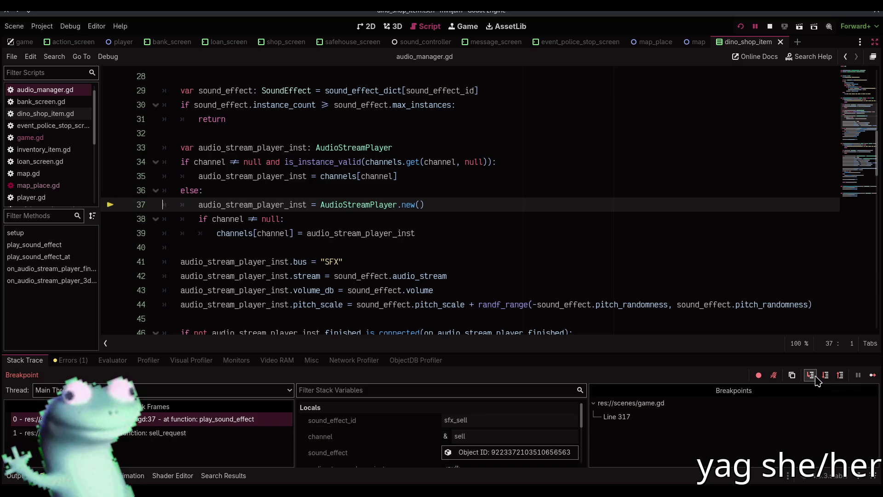
left_click(812, 376)
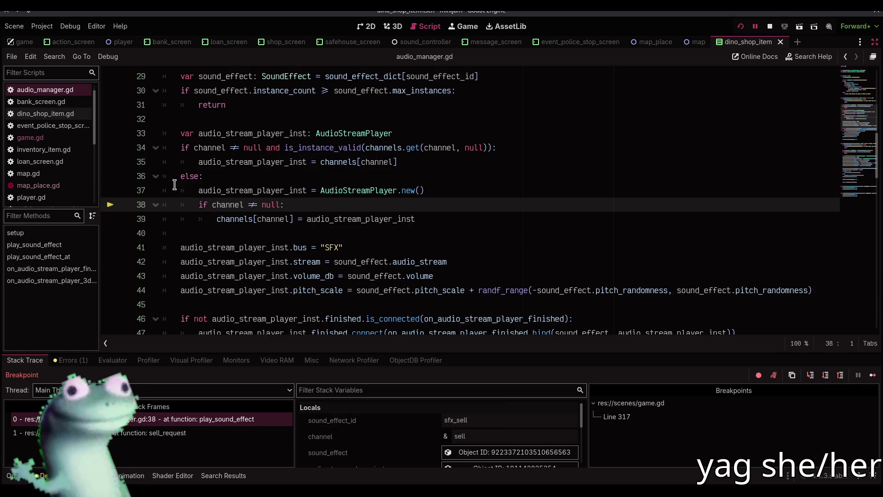
Step: Re-add the line 25 breakpoint, continue to the next sfx_click pause, then stop the debug session
scroll(175, 184, "up", 2)
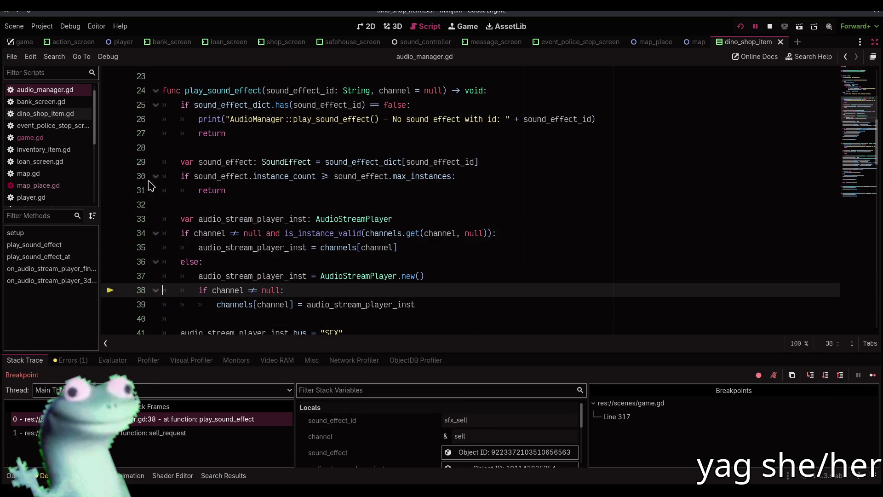
left_click(111, 106)
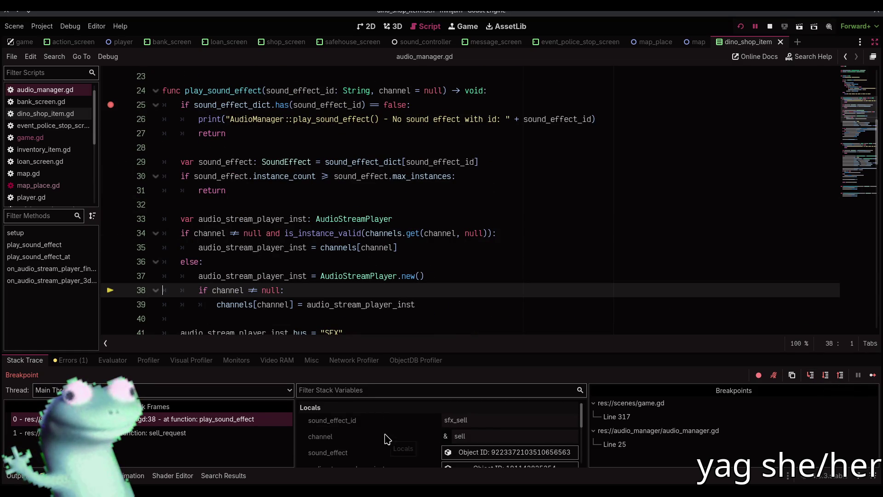
left_click(858, 374)
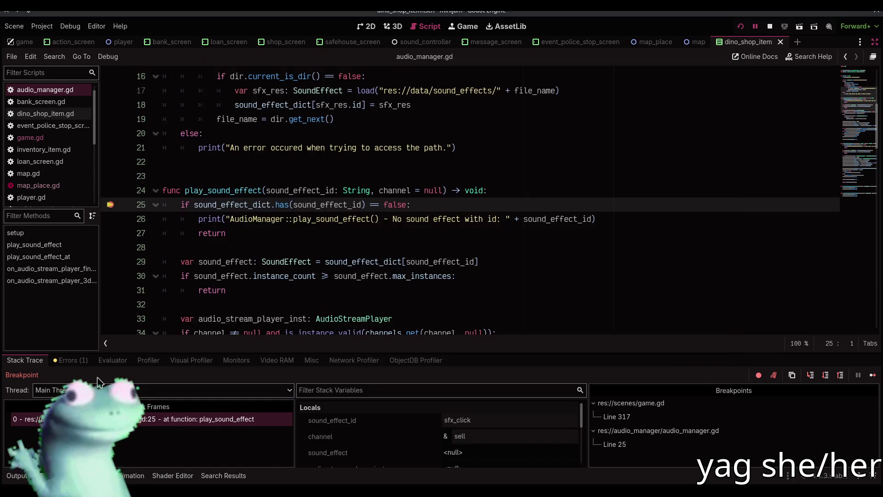
left_click(768, 26)
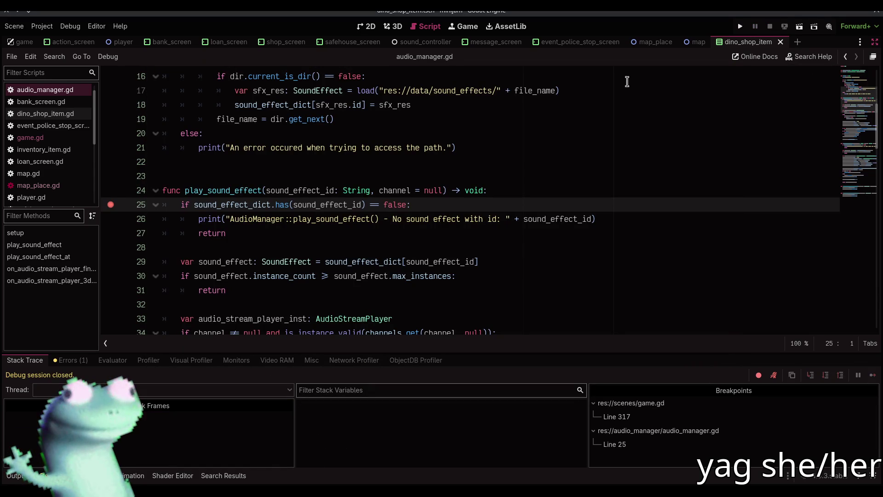
Step: Remove the audio_manager.gd line 25 breakpoint and collapse the Debugger panel
left_click(110, 204)
left_click(300, 168)
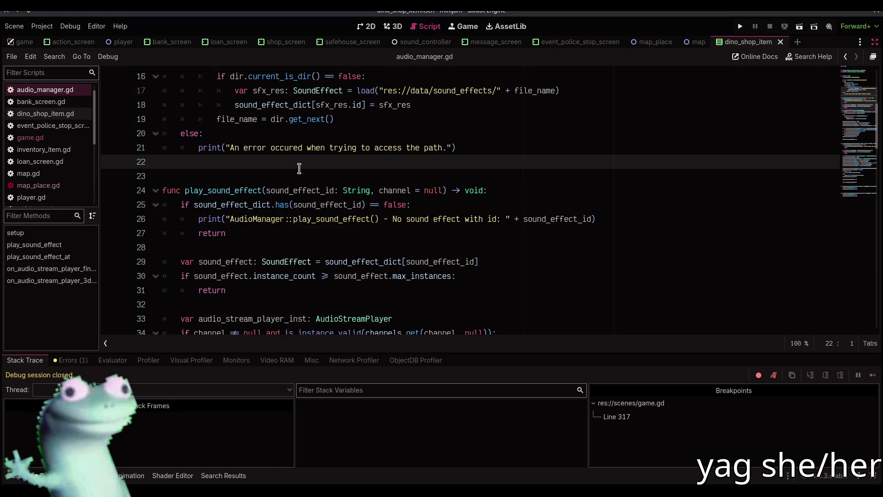
left_click(51, 475)
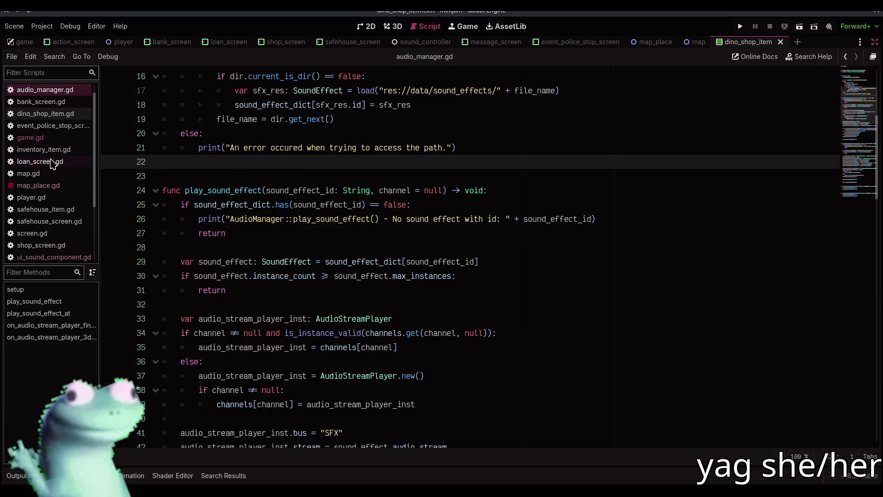
Step: Return to game.gd line 316 after a glance at map_place.gd, and restore the FileSystem, Scene and Inspector docks
left_click(31, 137)
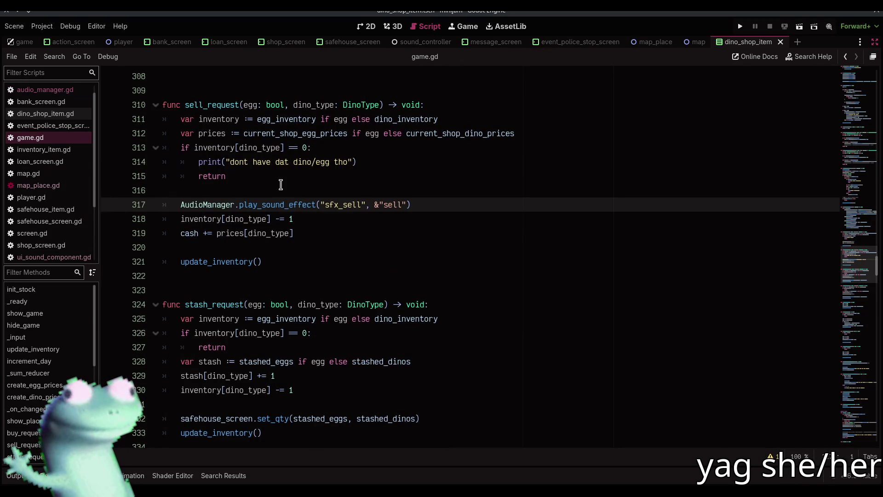
left_click(279, 190)
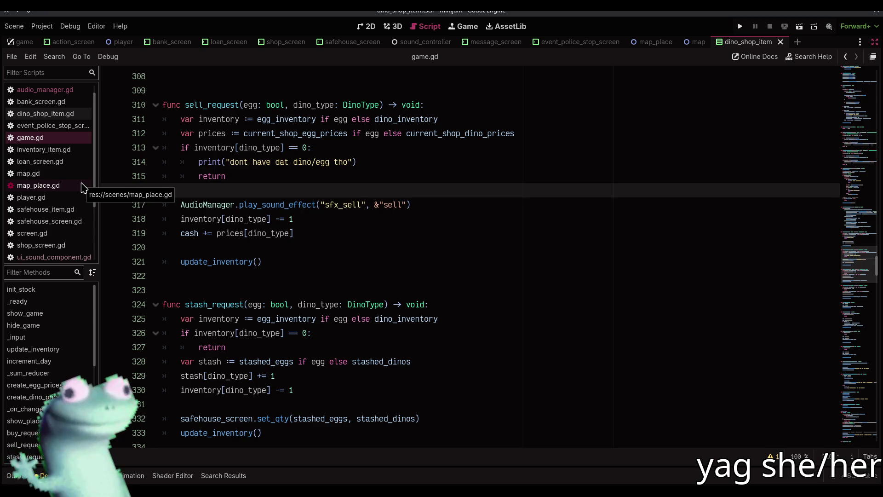
left_click(82, 186)
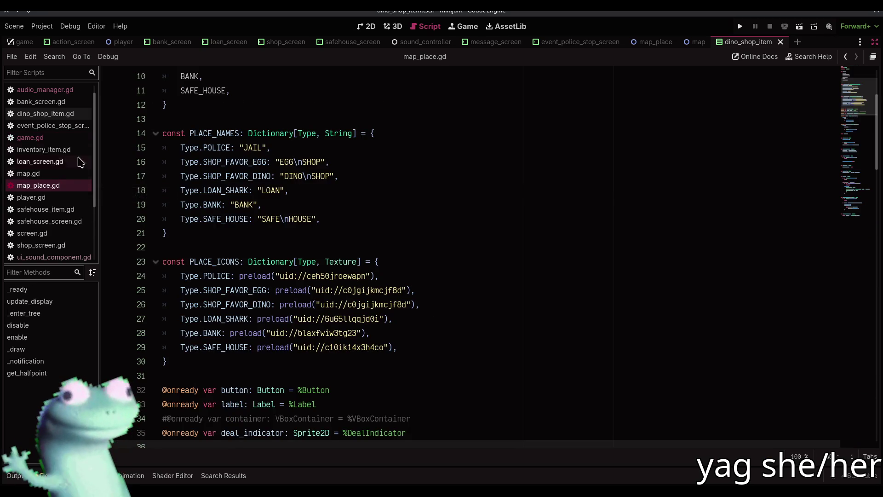
left_click(76, 138)
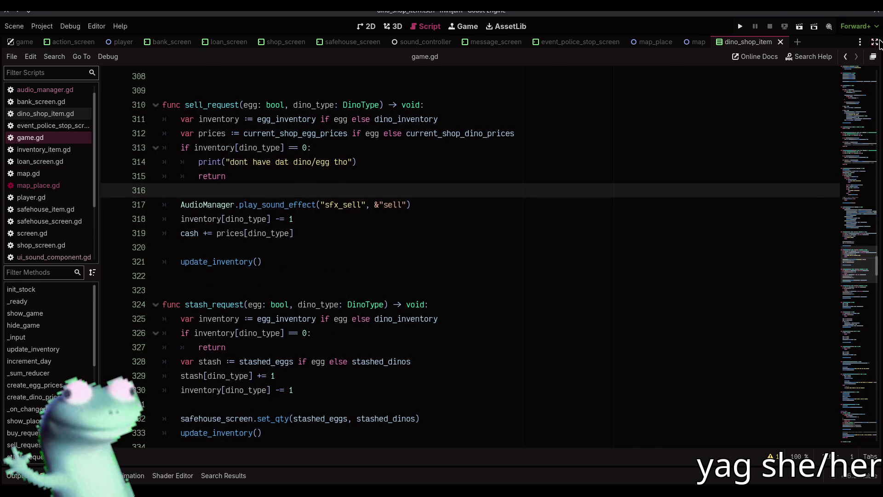
left_click(875, 42)
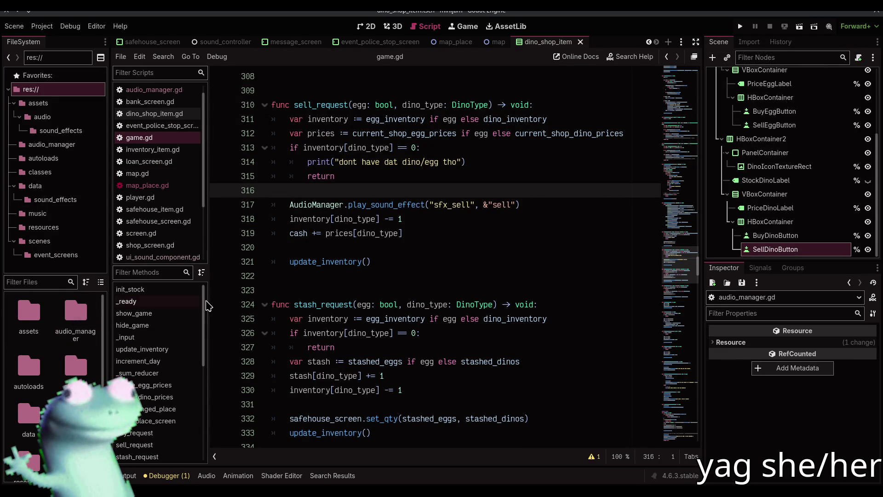
Step: Browse the assets folder to preview event_icon.png in the Inspector, then switch to the map_place scene tab
double_click(34, 333)
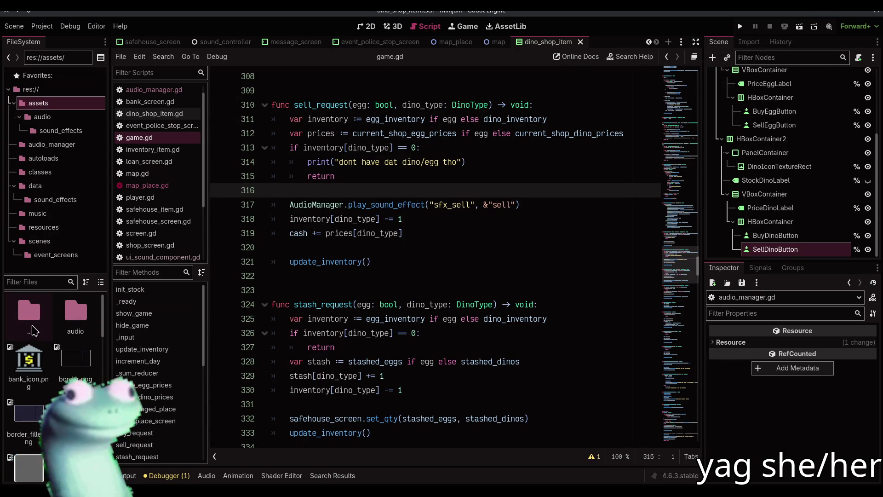
scroll(58, 364, "down", 2)
scroll(58, 363, "down", 3)
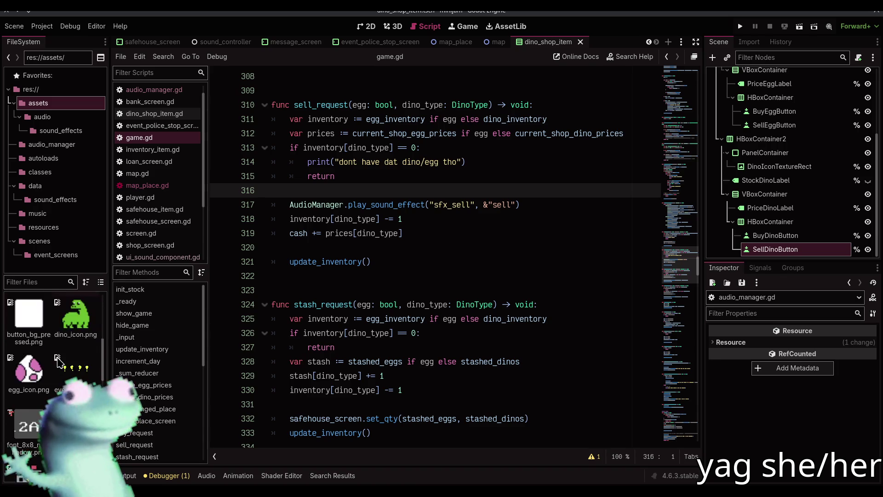
scroll(58, 362, "up", 2)
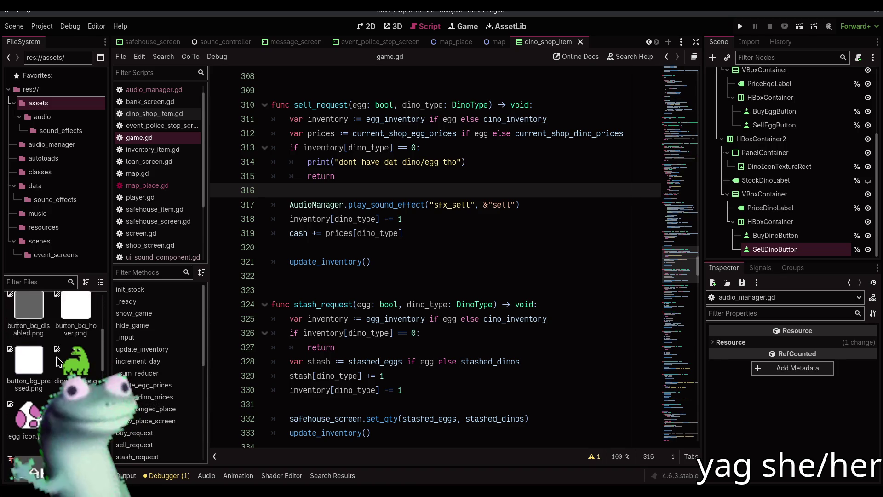
left_click(76, 368)
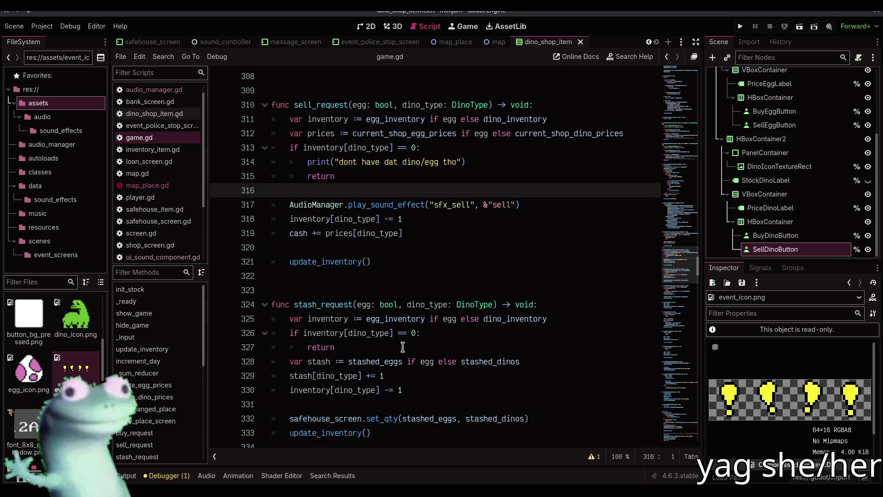
left_click(417, 277)
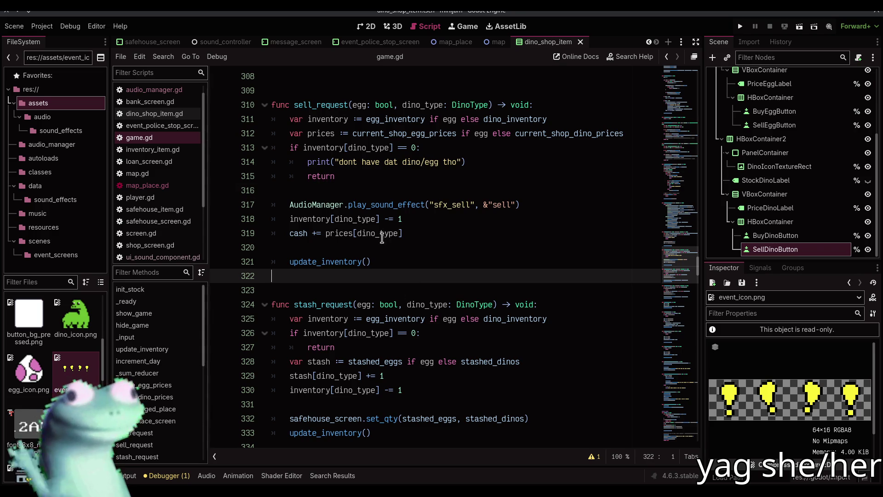
left_click(454, 43)
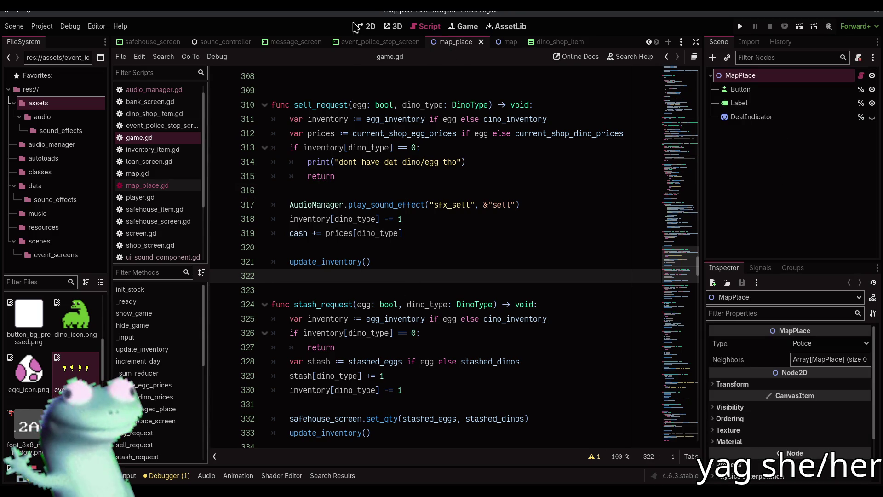
Step: View the dino_shop_item scene layout on the 2D canvas
left_click(354, 24)
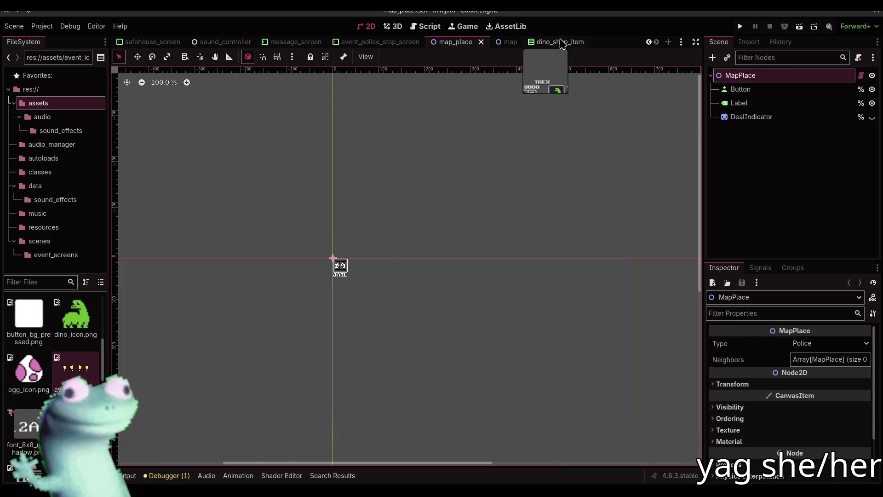
left_click(562, 43)
left_click(493, 159)
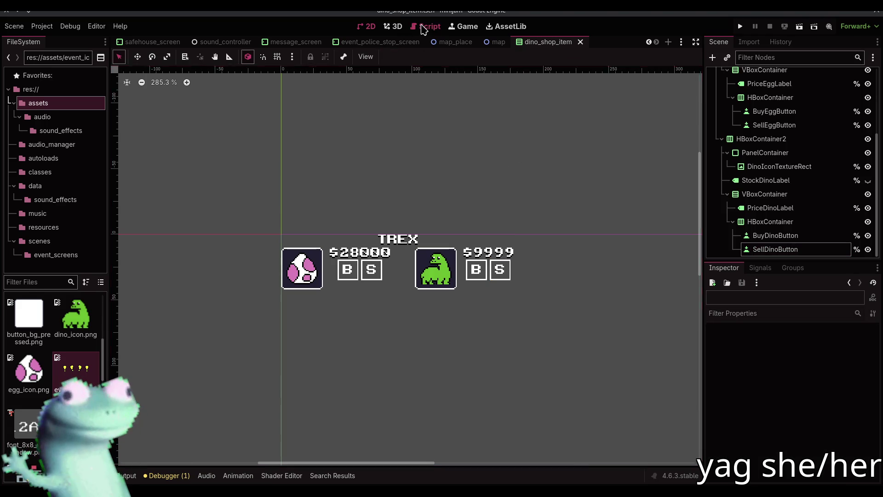
Step: Return to game.gd at line 316, then open the Mini Jam 211 itch.io page in Firefox
left_click(423, 27)
left_click(356, 191)
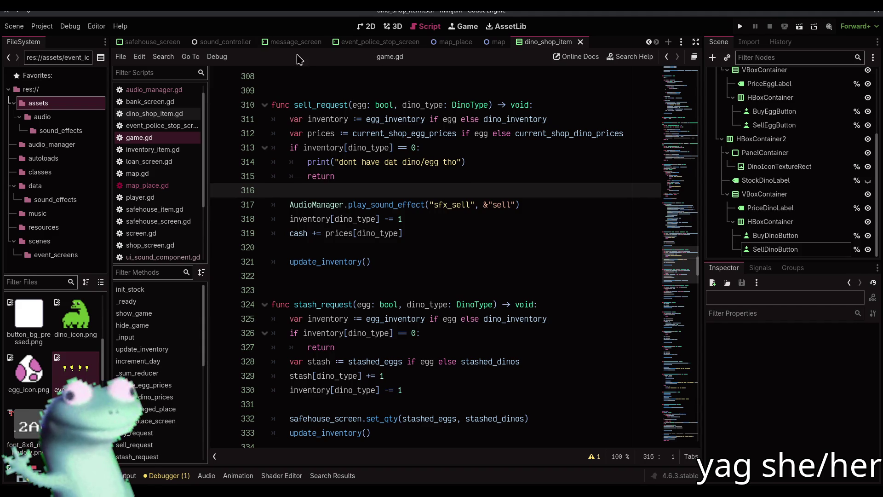
key("alt+Tab")
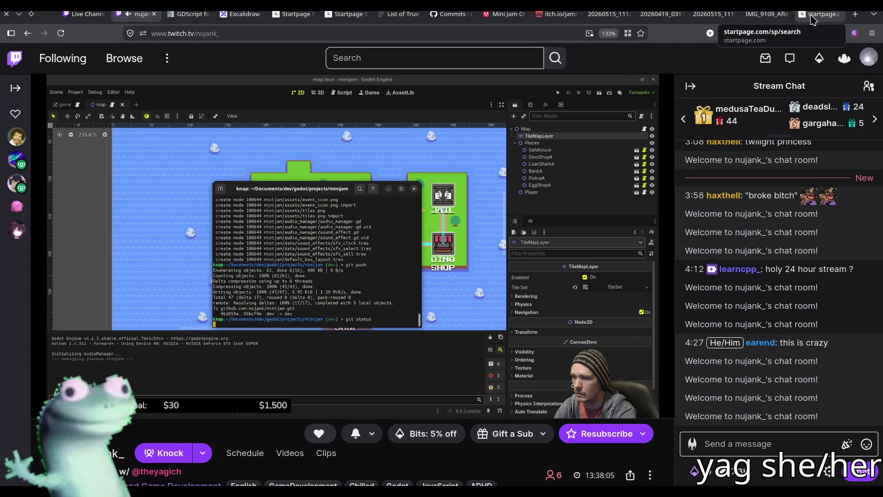
left_click(552, 17)
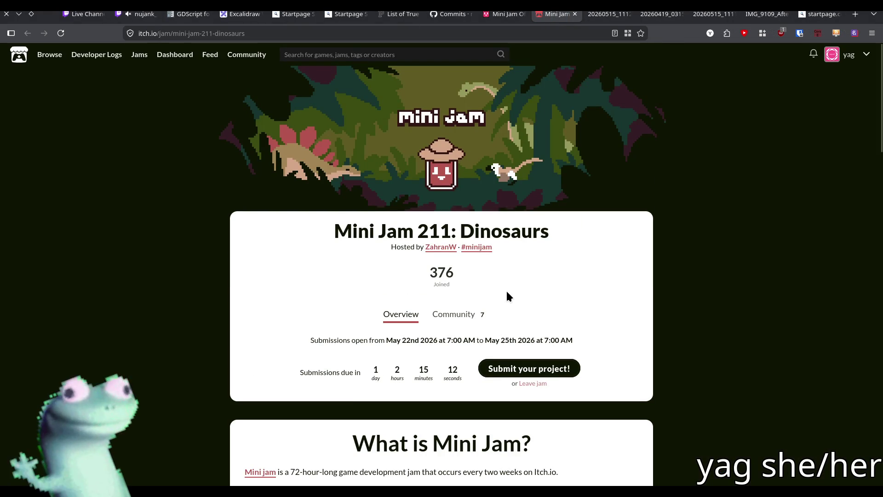
Step: Note the 1 day left on the Mini Jam 211 submission countdown, then return to game.gd's sell_request
key("alt+Tab")
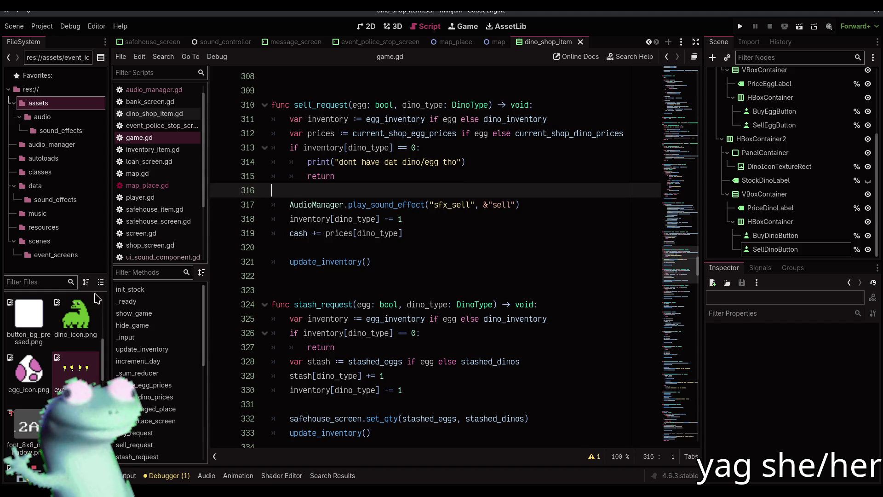
scroll(82, 320, "up", 3)
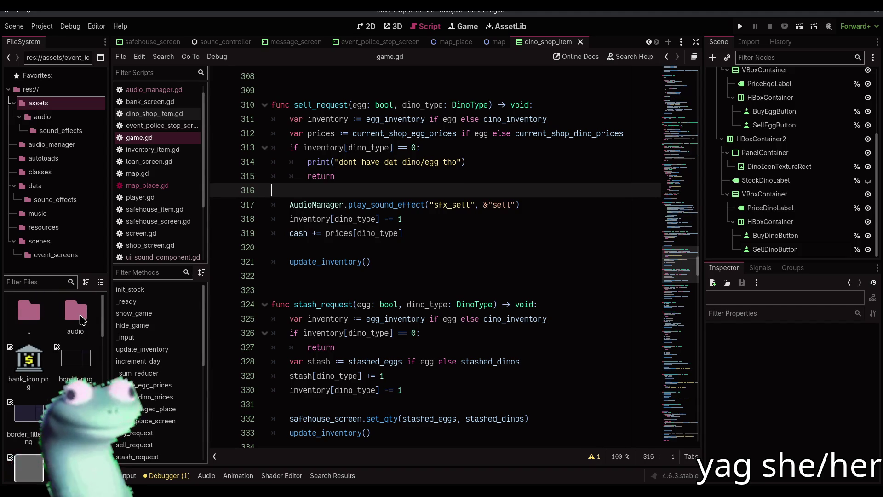